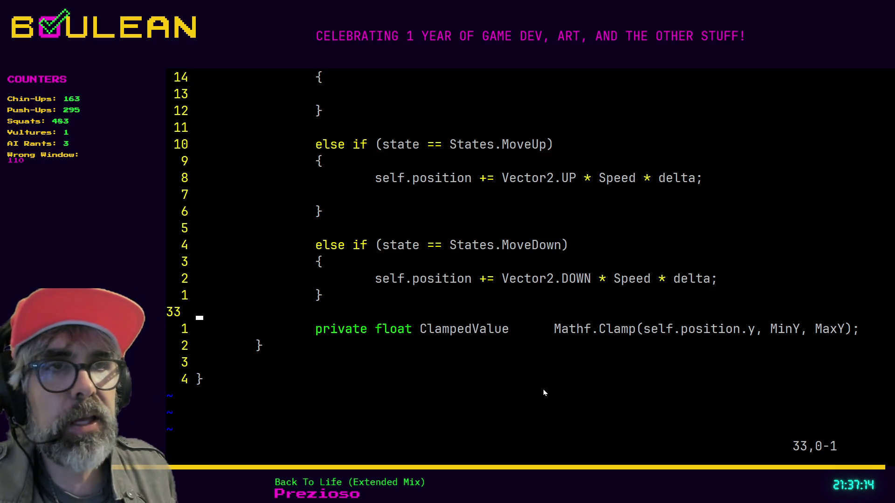
Type an indented 'if self.position.y !=' on blank line 33, then switch to the clamp() forum thread
{"action": "key", "text": "k"}
{"action": "key", "text": "j"}
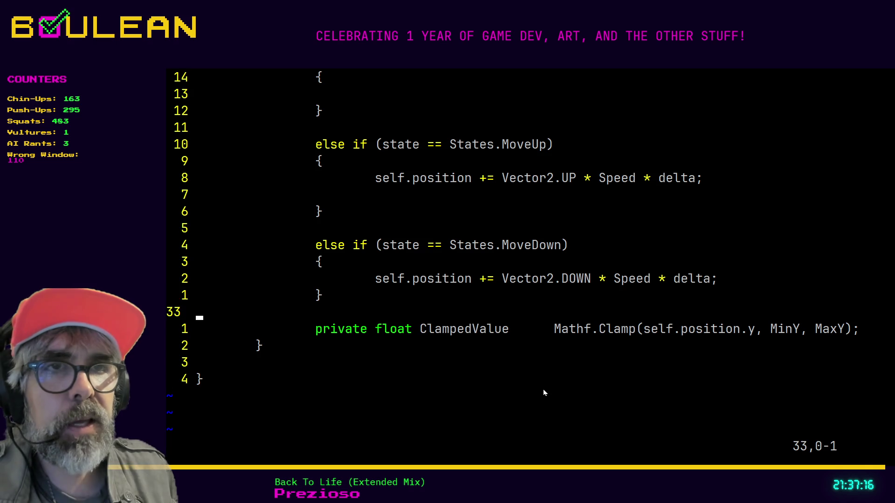
{"action": "key", "text": "i"}
{"action": "key", "text": "Tab"}
{"action": "key", "text": "Tab"}
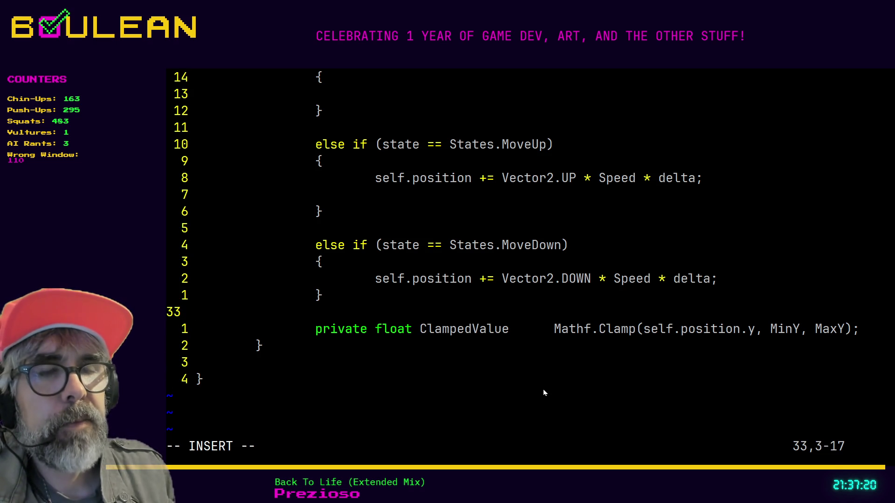
{"action": "type", "text": "if"}
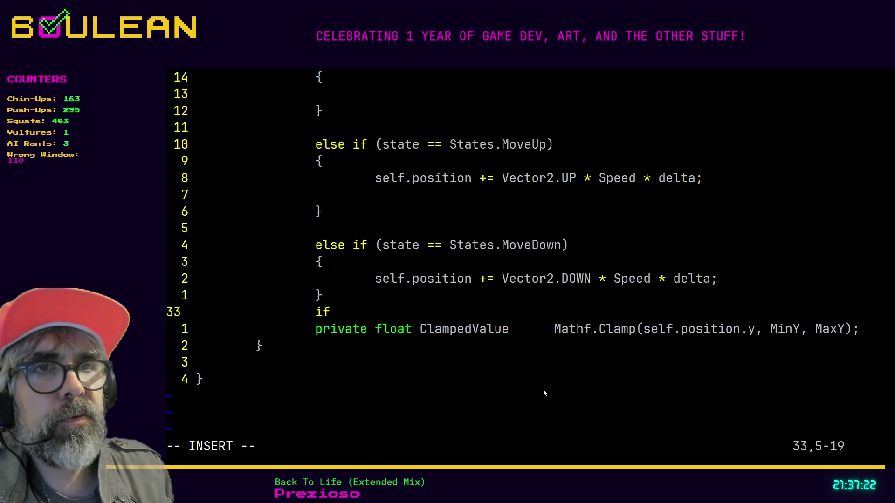
{"action": "type", "text": " self.position.y"}
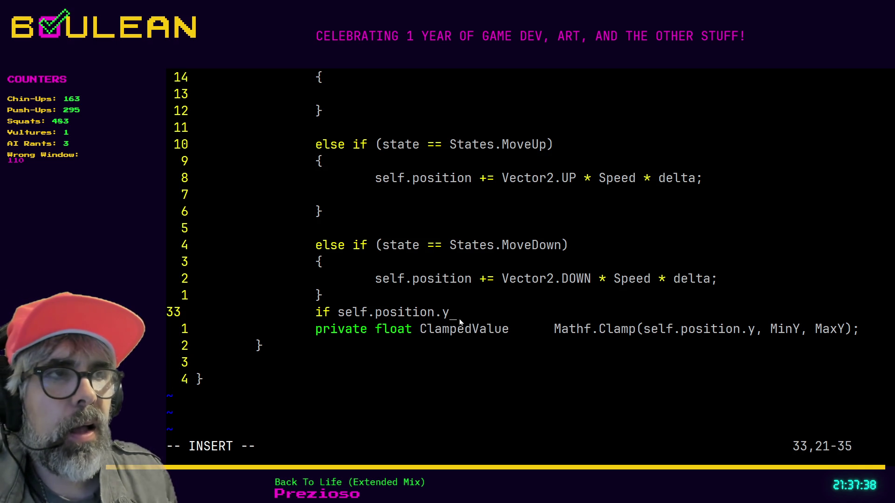
{"action": "type", "text": " !="}
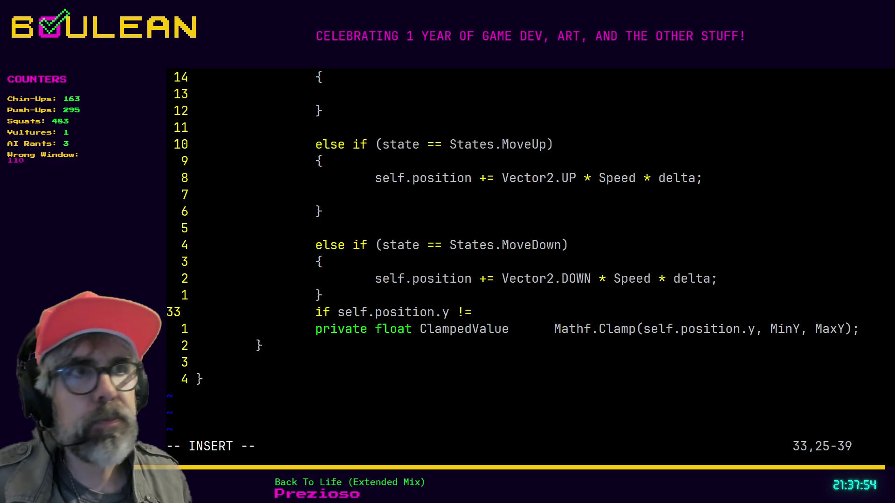
{"action": "key", "text": "alt+Tab"}
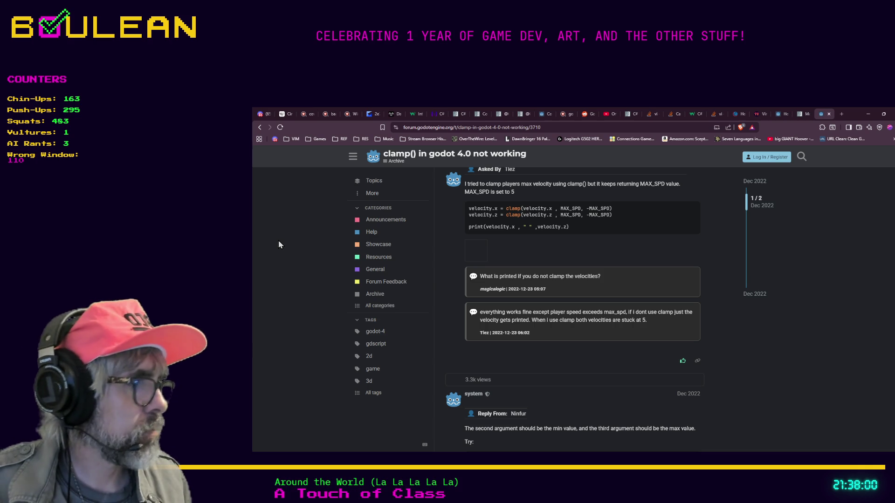
{"action": "scroll", "coordinate": [277, 243], "scroll_direction": "down", "scroll_amount": 2}
{"action": "key", "text": "ctrl+t"}
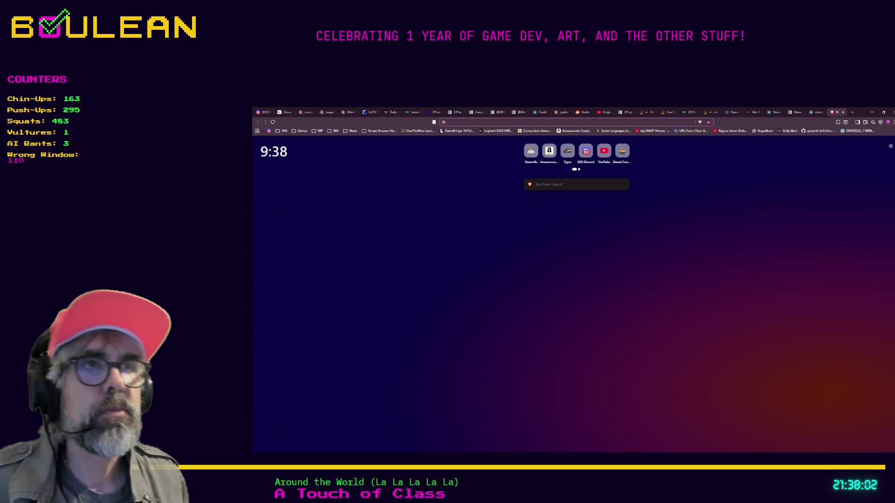
{"action": "type", "text": "godot"}
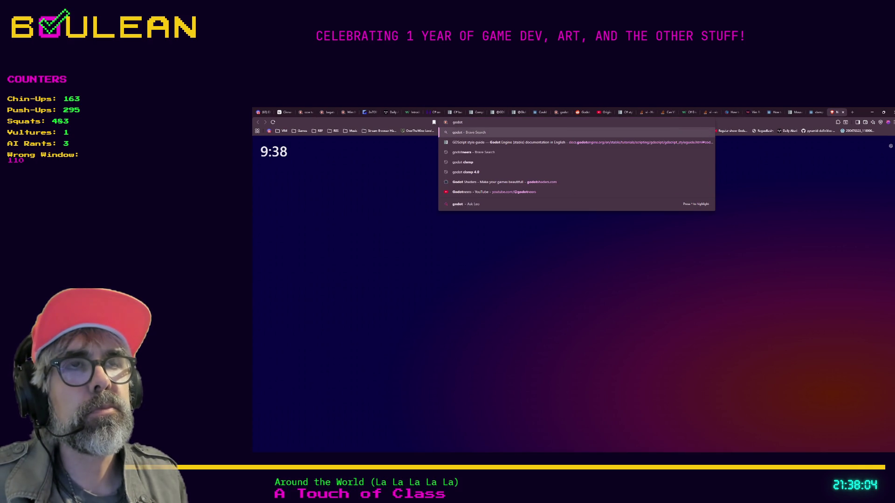
{"action": "type", "text": " Clamp"}
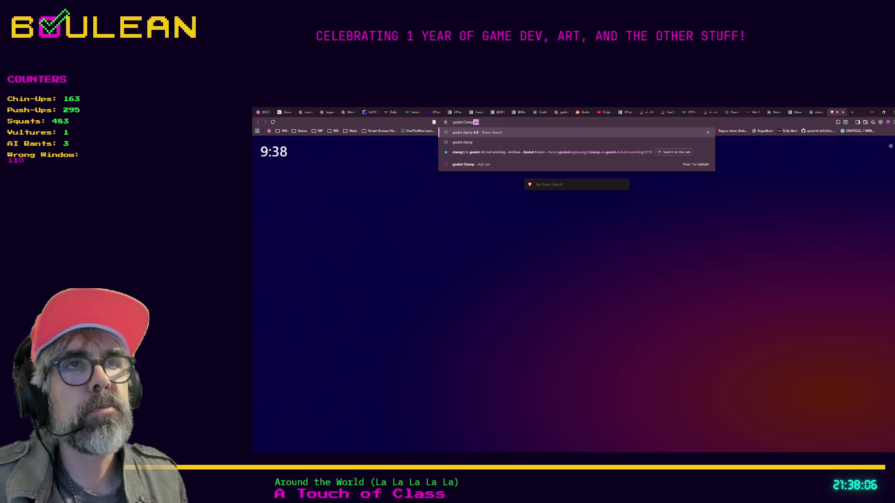
{"action": "type", "text": " 4.0 docum"}
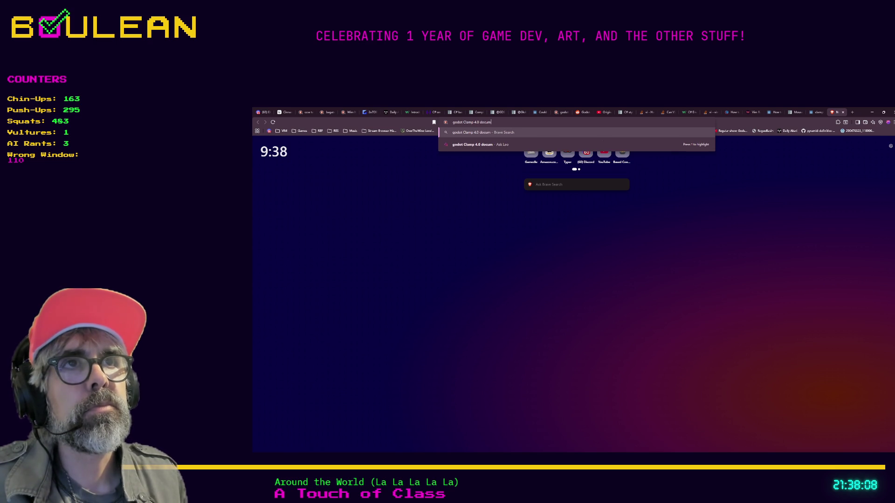
{"action": "type", "text": "entation"}
{"action": "key", "text": "Return"}
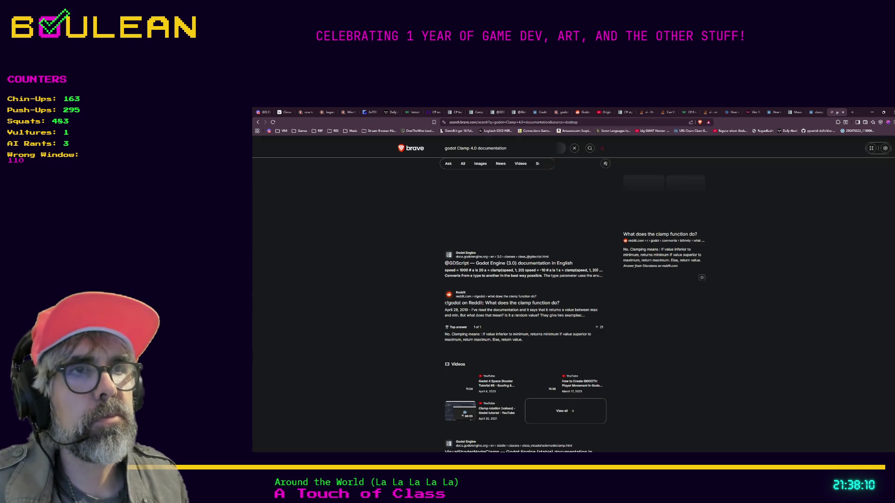
{"action": "left_click", "coordinate": [478, 264]}
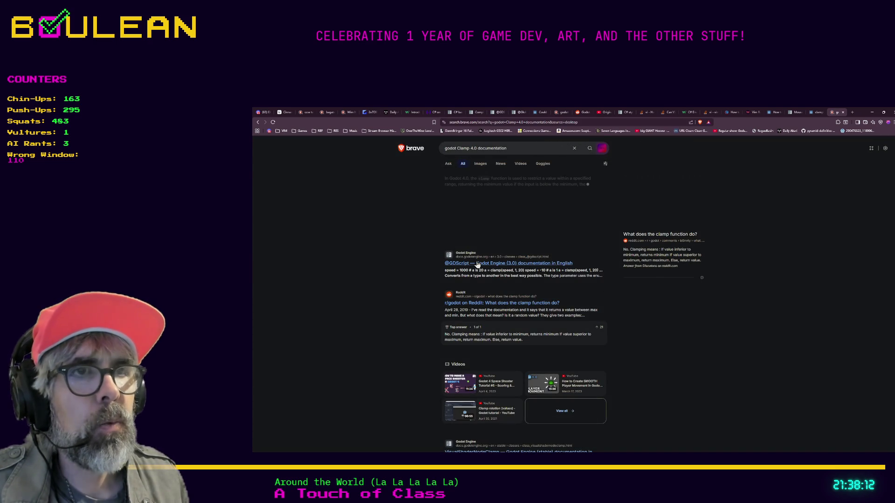
Jump from Member Functions to the clamp(value, min, max) description and read it
{"action": "scroll", "coordinate": [544, 229], "scroll_direction": "down", "scroll_amount": 1}
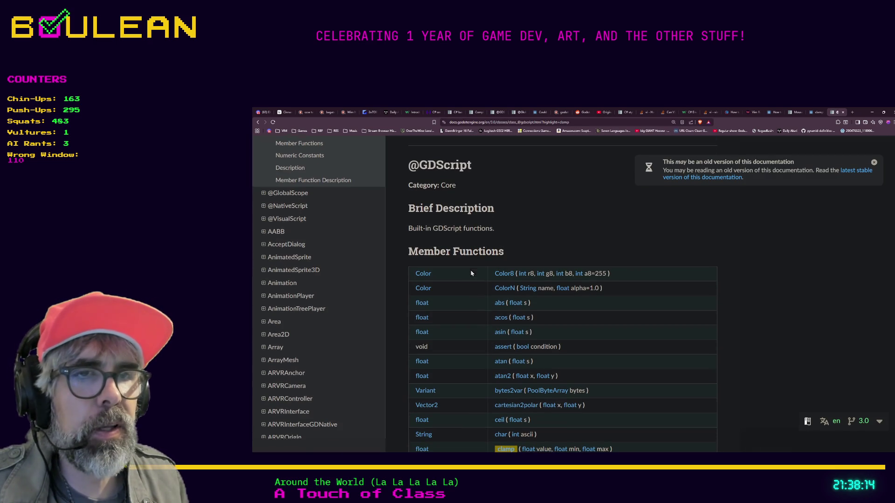
{"action": "scroll", "coordinate": [544, 229], "scroll_direction": "down", "scroll_amount": 2}
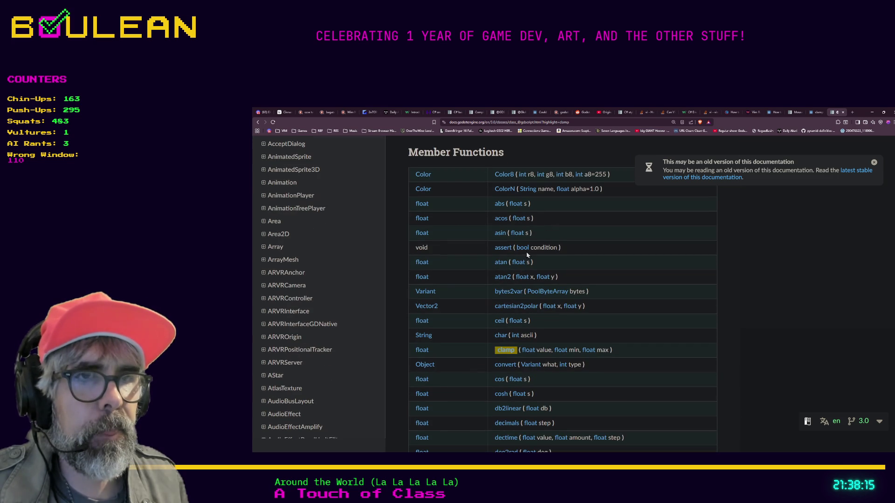
{"action": "left_click", "coordinate": [502, 353]}
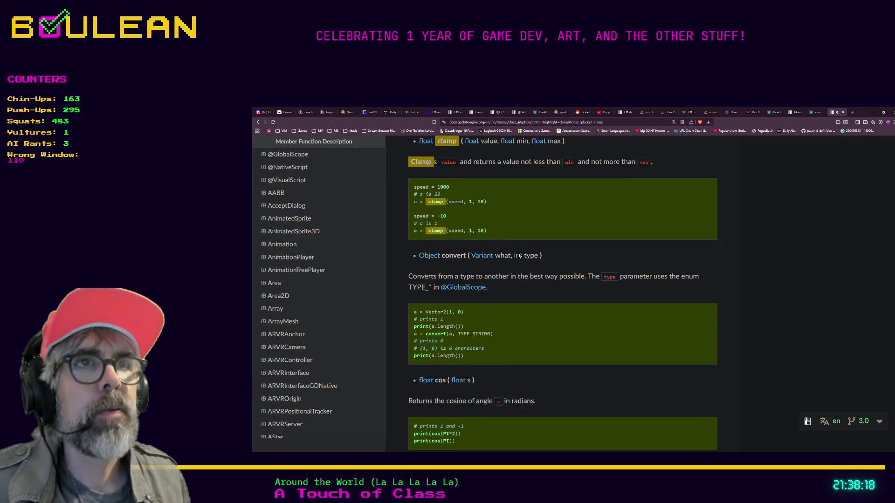
{"action": "scroll", "coordinate": [542, 275], "scroll_direction": "up", "scroll_amount": 1}
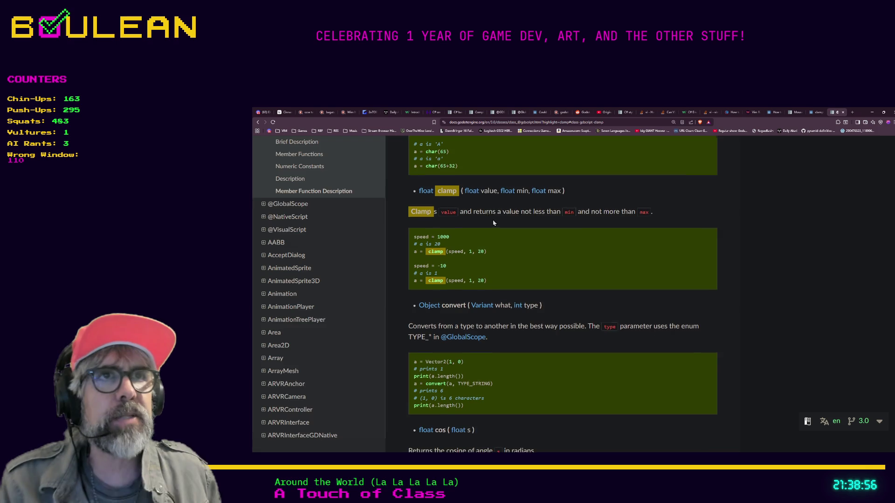
{"action": "scroll", "coordinate": [493, 222], "scroll_direction": "up", "scroll_amount": 1}
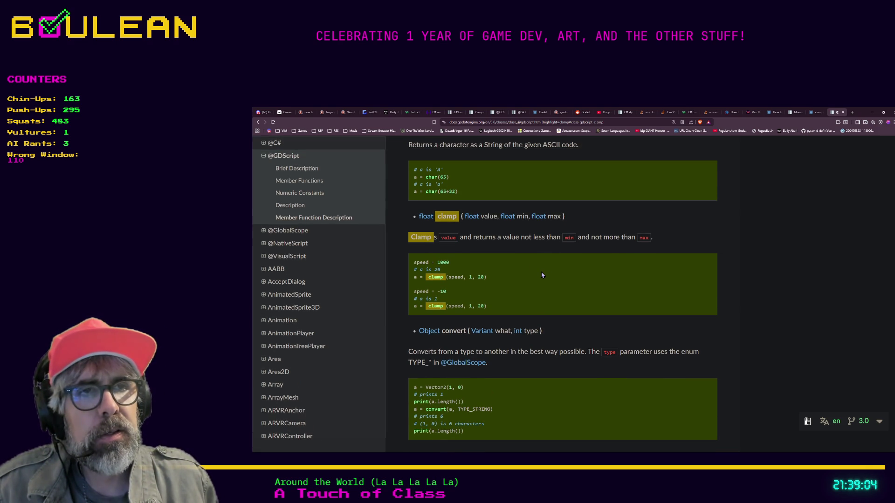
{"action": "scroll", "coordinate": [542, 275], "scroll_direction": "down", "scroll_amount": 1}
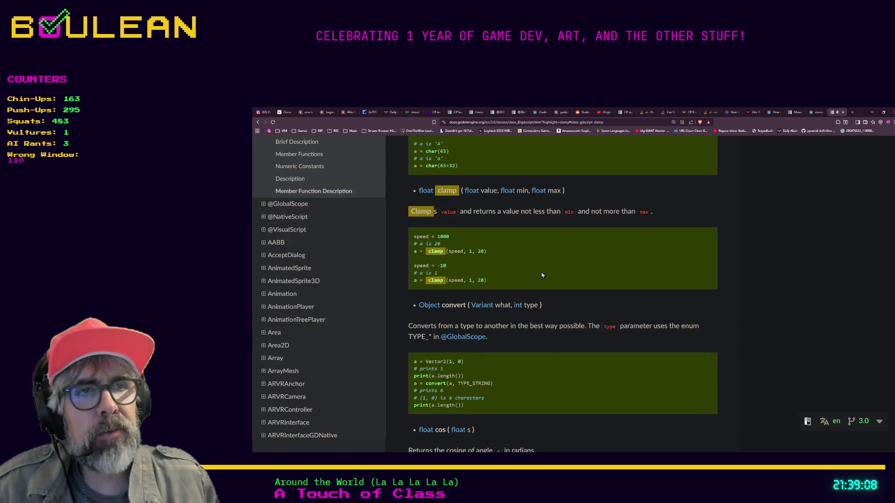
{"action": "scroll", "coordinate": [542, 275], "scroll_direction": "up", "scroll_amount": 1}
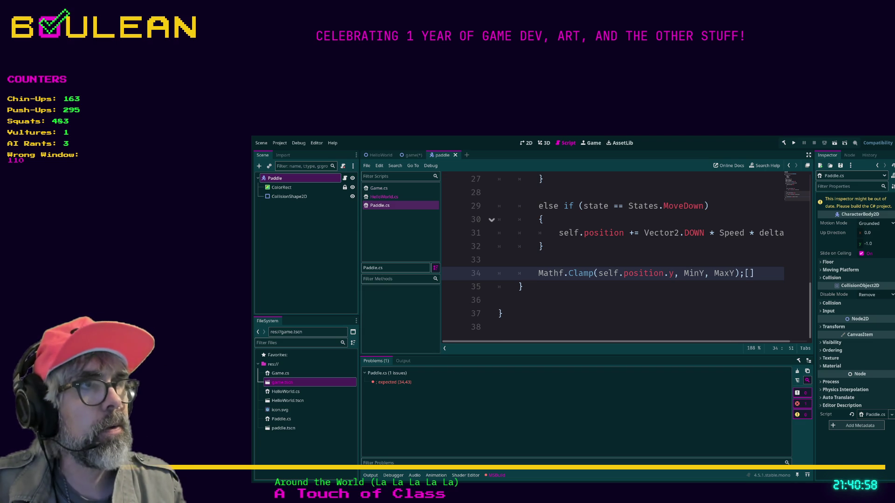
Discard a trial position.Clamp line below the Mathf.Clamp call and begin 'private float value =' on line 34
{"action": "key", "text": "Return"}
{"action": "type", "text": "{clamp"}
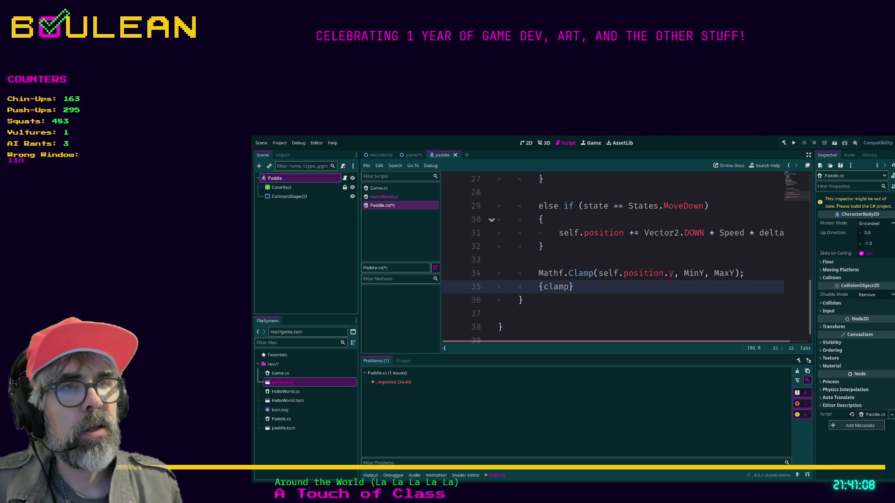
{"action": "key", "text": "BackSpace"}
{"action": "key", "text": "BackSpace"}
{"action": "key", "text": "BackSpace"}
{"action": "type", "text": "po"}
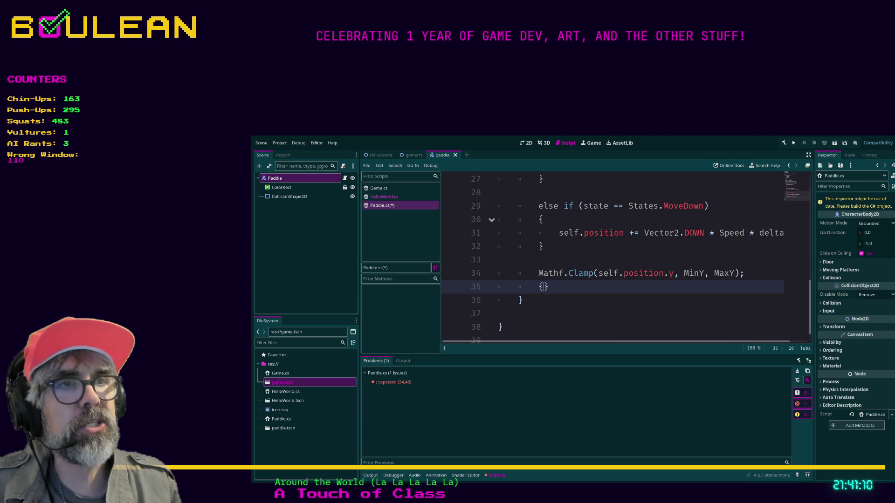
{"action": "type", "text": "sitio"}
{"action": "key", "text": "BackSpace"}
{"action": "key", "text": "BackSpace"}
{"action": "key", "text": "BackSpace"}
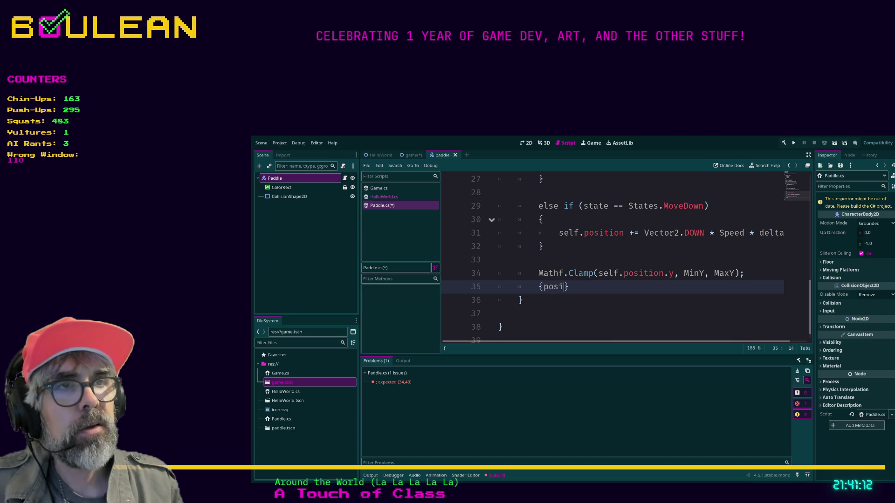
{"action": "type", "text": "tion.Cla"}
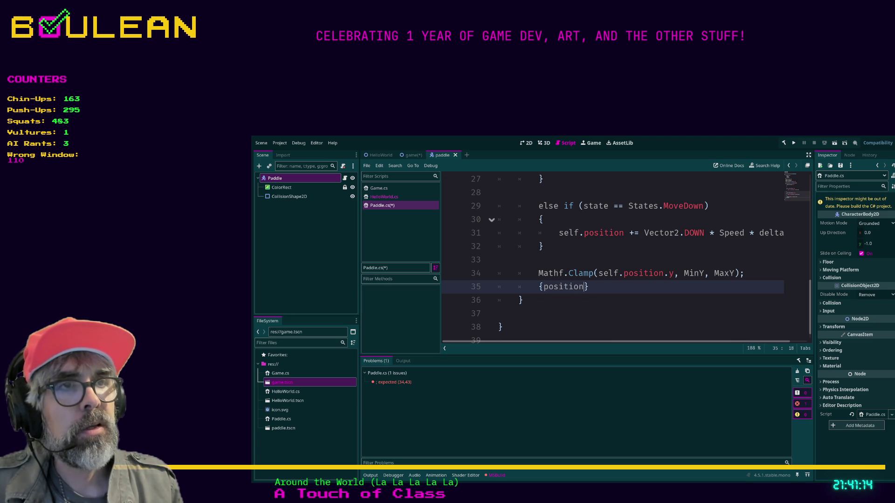
{"action": "type", "text": "mp"}
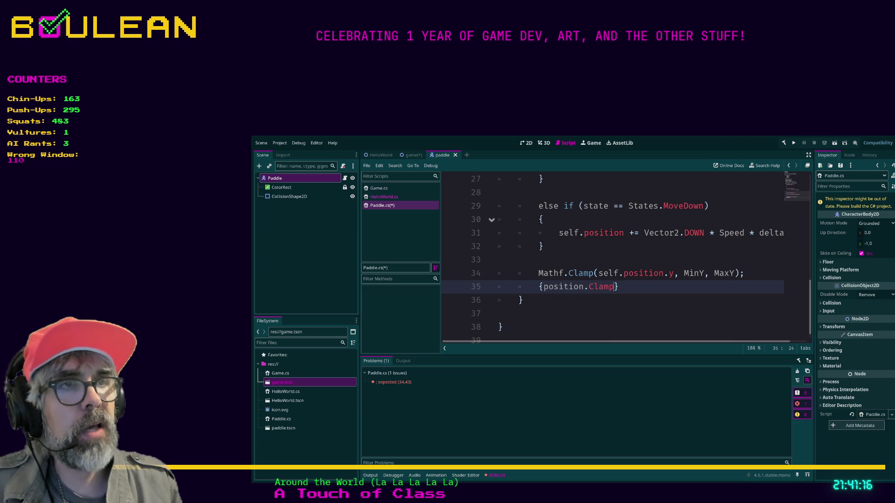
{"action": "type", "text": "(self."}
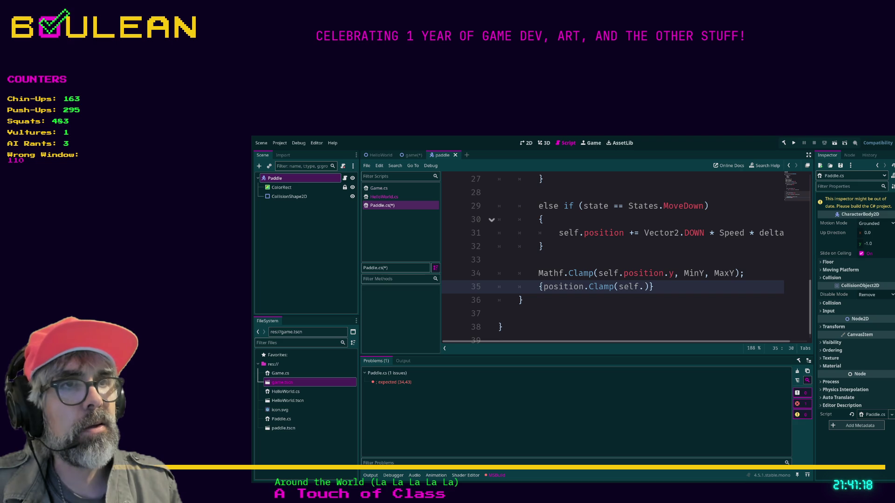
{"action": "key", "text": "shift+Home"}
{"action": "key", "text": "BackSpace"}
{"action": "key", "text": "Up"}
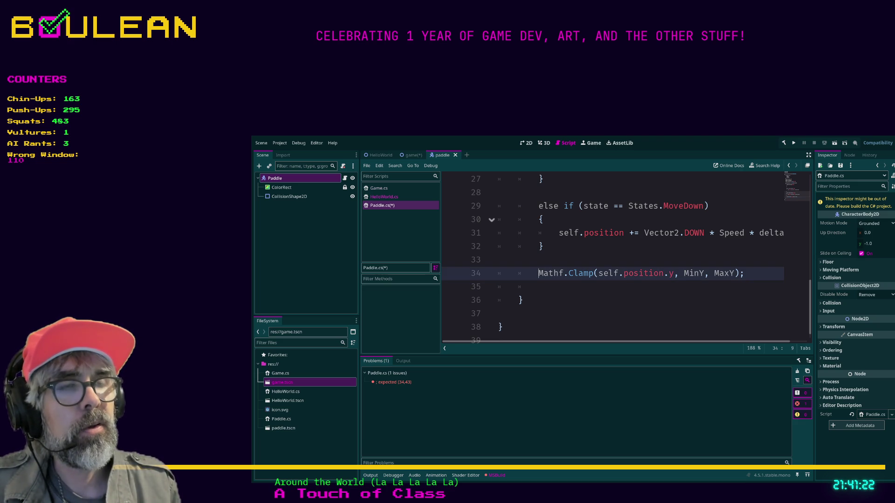
{"action": "type", "text": "private "}
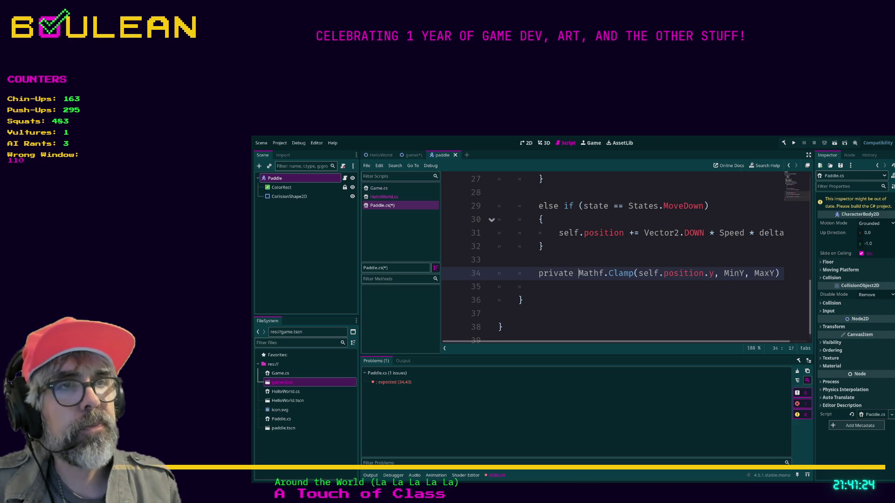
{"action": "type", "text": "float value ="}
Start an if on line 35 and rename the float on line 34 to ClampedValue
{"action": "left_click", "coordinate": [539, 286]}
{"action": "type", "text": "if"}
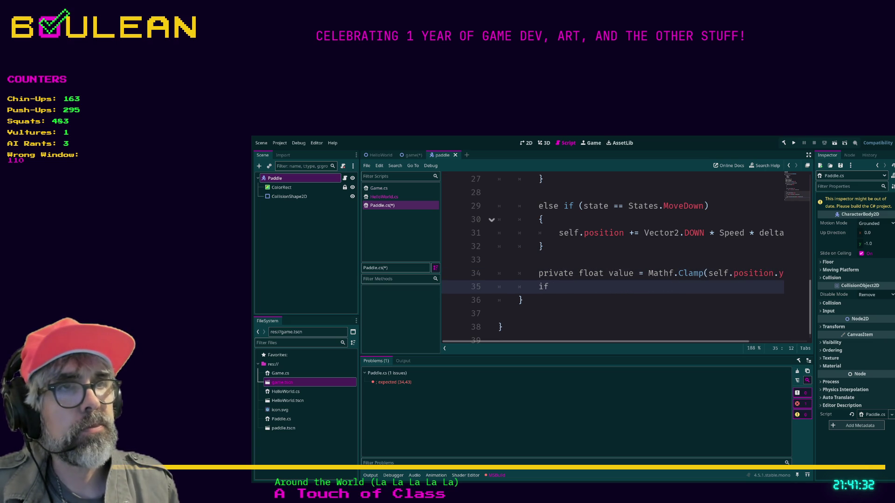
{"action": "left_click", "coordinate": [583, 273]}
{"action": "left_click", "coordinate": [603, 273]}
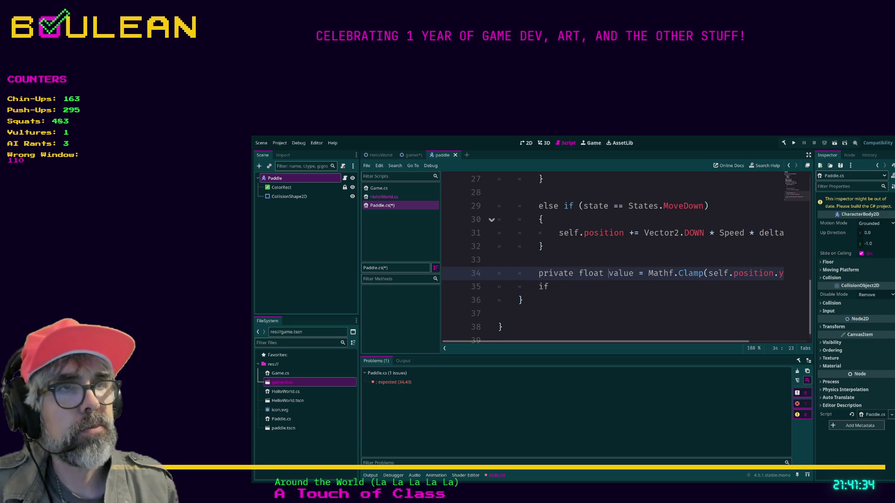
{"action": "type", "text": "Clamped"}
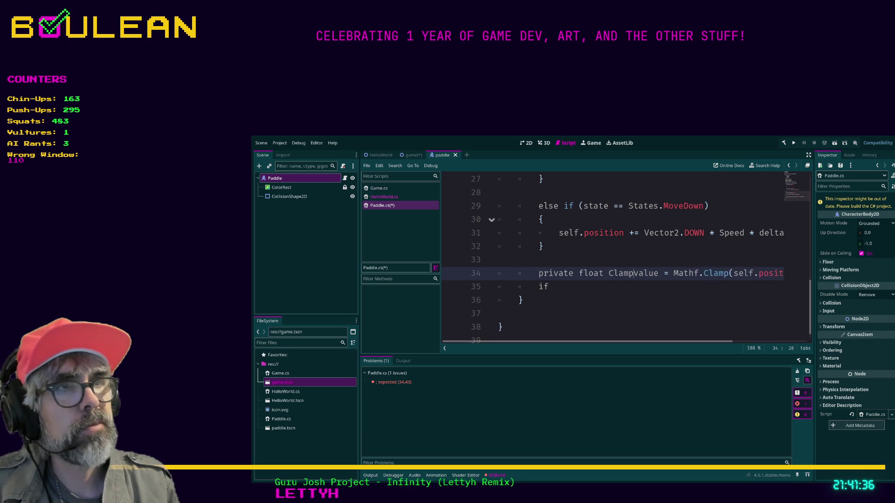
{"action": "key", "text": "Delete"}
{"action": "type", "text": "V"}
Extend line 35 to 'if self.position.y > Max', correcting typos
{"action": "left_click", "coordinate": [554, 286]}
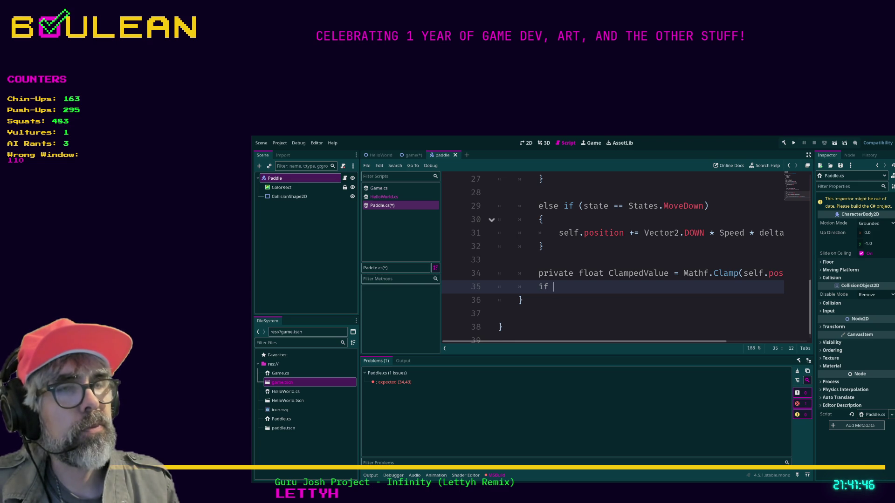
{"action": "type", "text": "self.posii"}
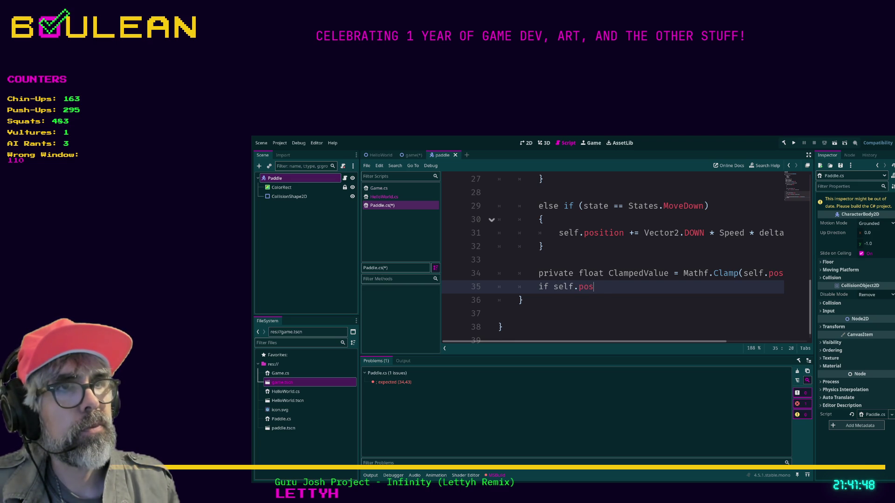
{"action": "key", "text": "BackSpace"}
{"action": "type", "text": "tion"}
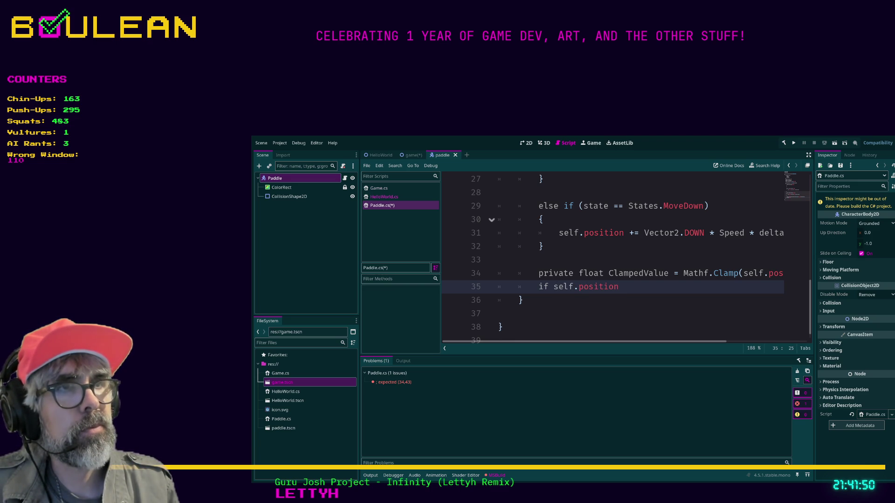
{"action": "type", "text": ".y +="}
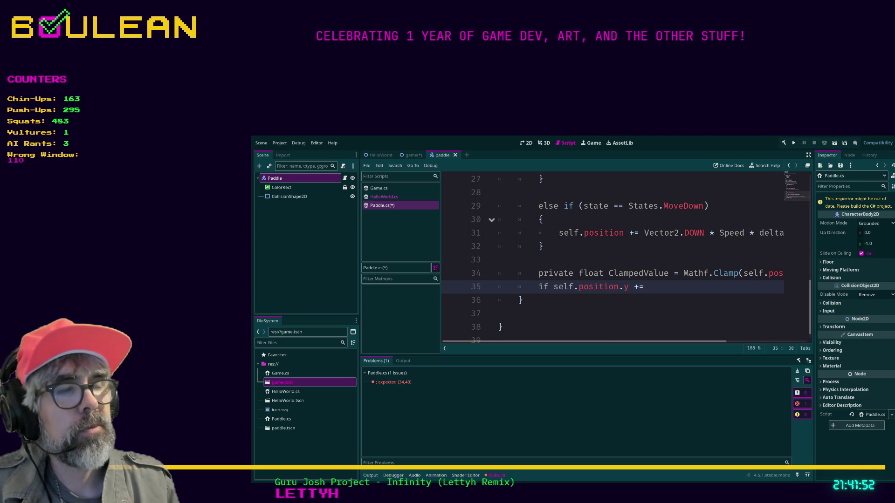
{"action": "key", "text": "BackSpace"}
{"action": "key", "text": "BackSpace"}
{"action": "type", "text": "> "}
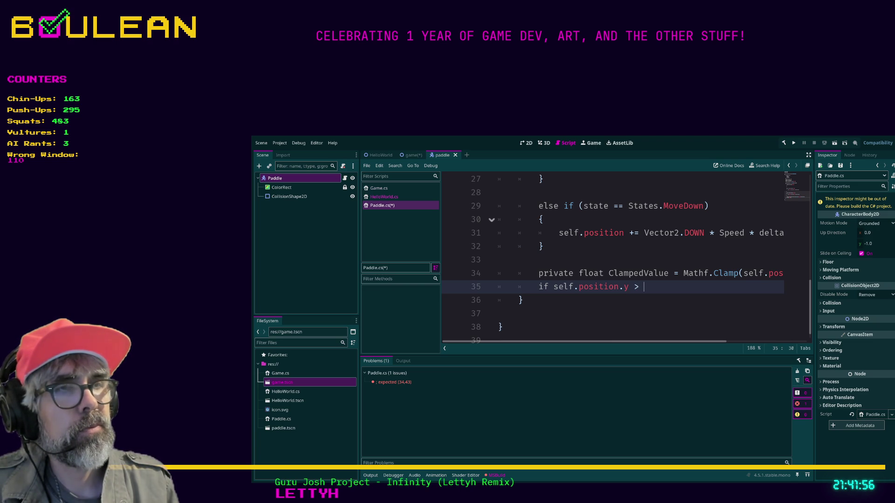
{"action": "type", "text": "h"}
{"action": "key", "text": "BackSpace"}
{"action": "type", "text": "Max"}
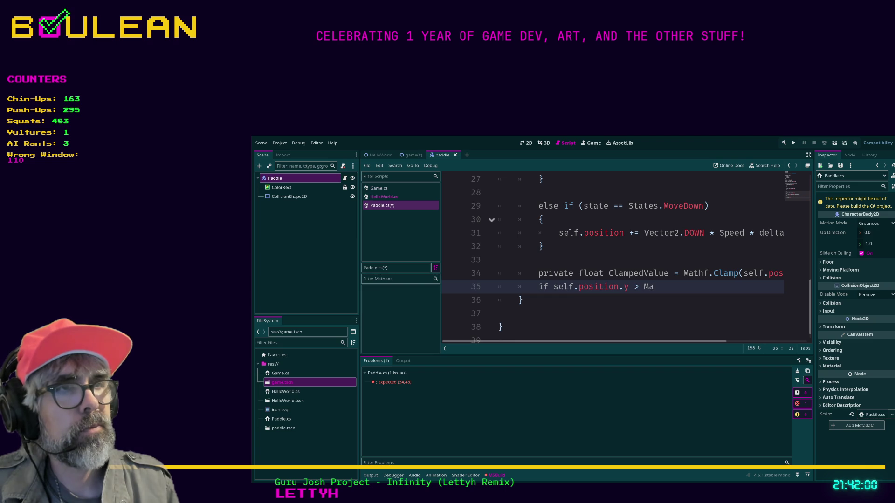
{"action": "scroll", "coordinate": [626, 259], "scroll_direction": "up", "scroll_amount": 8}
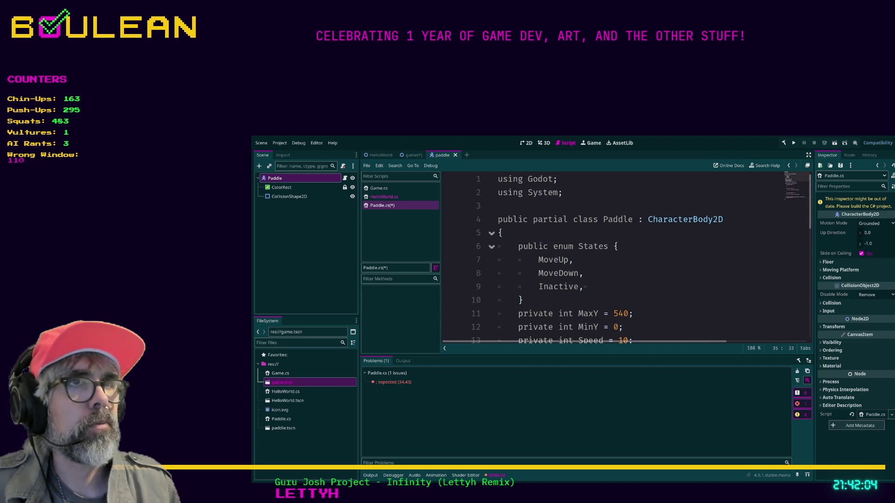
{"action": "scroll", "coordinate": [626, 259], "scroll_direction": "down", "scroll_amount": 8}
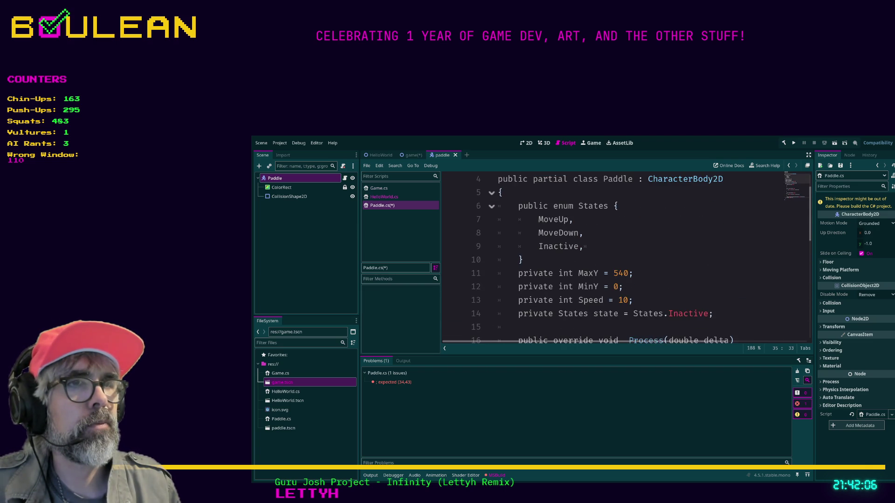
{"action": "scroll", "coordinate": [613, 259], "scroll_direction": "down", "scroll_amount": 1}
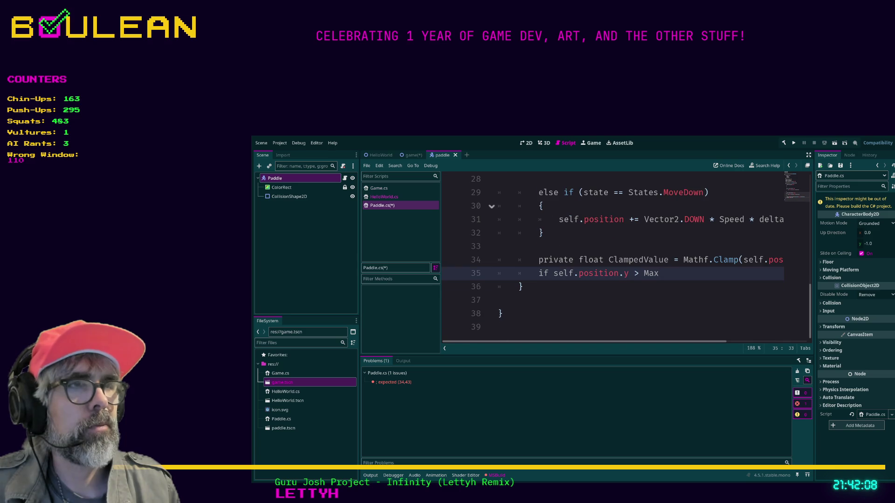
Finish the condition as 'self.position.y > MaxY or self.position.y < MinY:' and start a new line
{"action": "type", "text": "Y "}
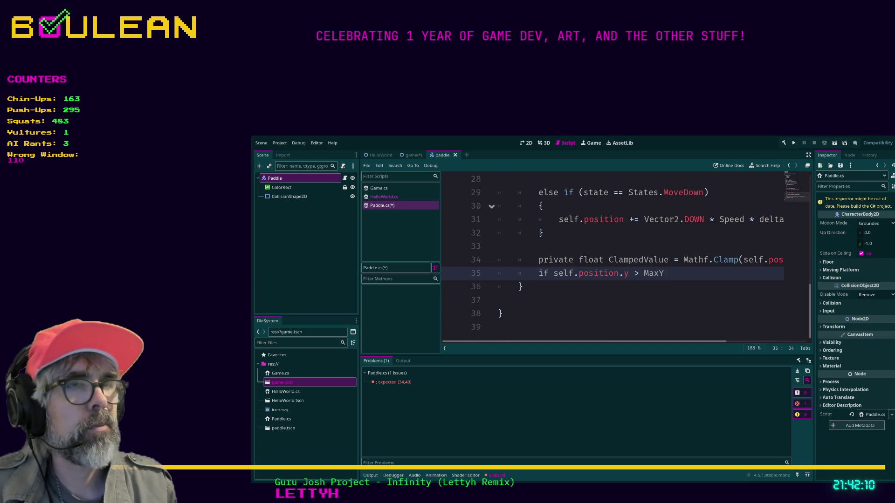
{"action": "type", "text": "or self"}
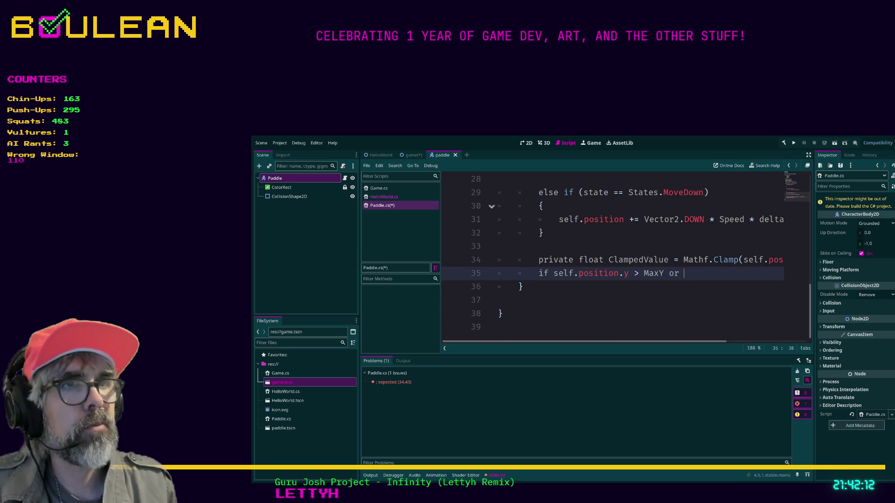
{"action": "key", "text": "BackSpace"}
{"action": "type", "text": ".position"}
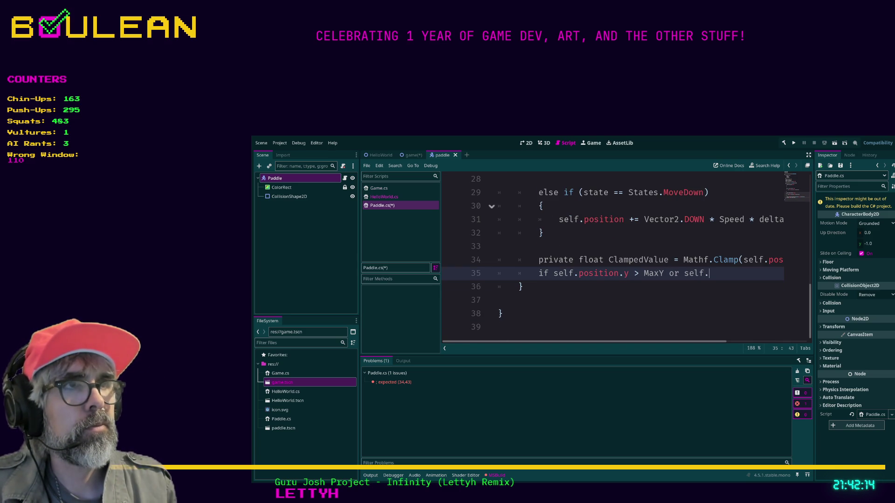
{"action": "type", "text": ".x "}
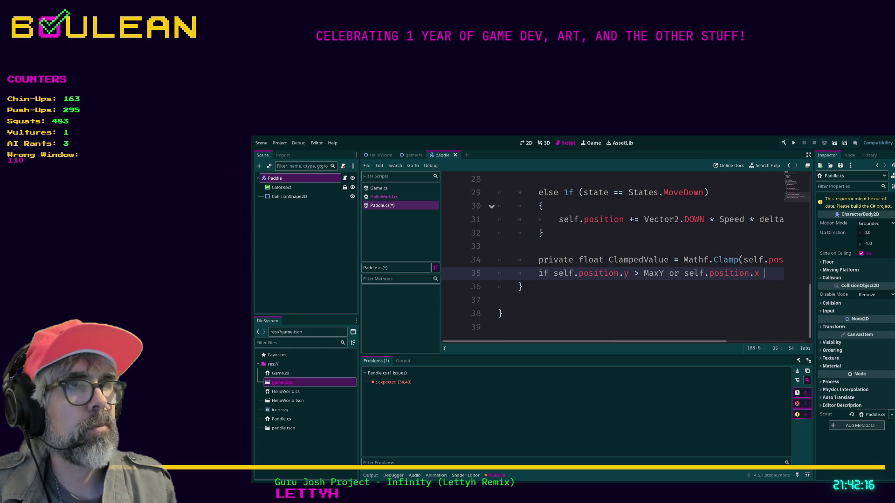
{"action": "type", "text": "< M"}
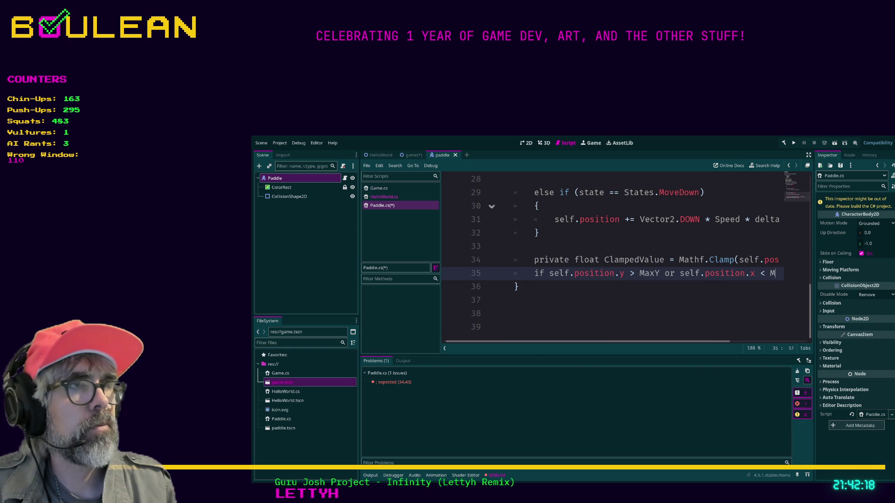
{"action": "key", "text": "BackSpace"}
{"action": "key", "text": "BackSpace"}
{"action": "key", "text": "BackSpace"}
{"action": "key", "text": "BackSpace"}
{"action": "key", "text": "BackSpace"}
{"action": "type", "text": "y"}
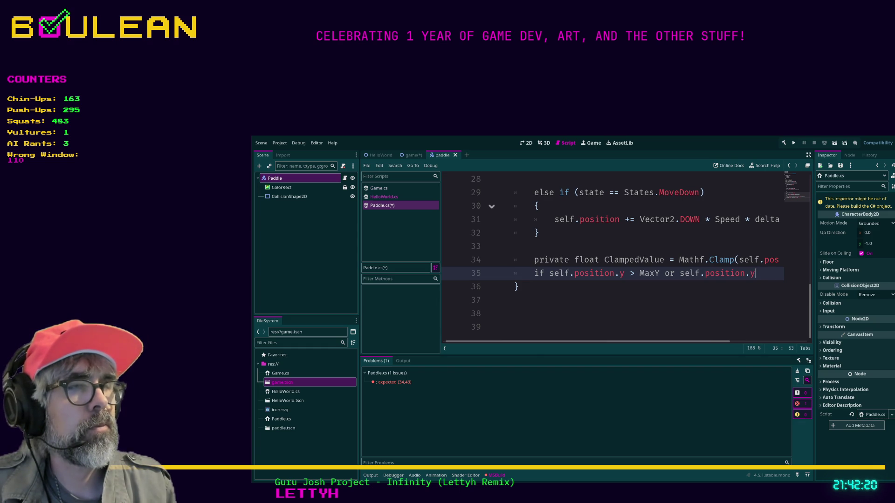
{"action": "type", "text": " < M"}
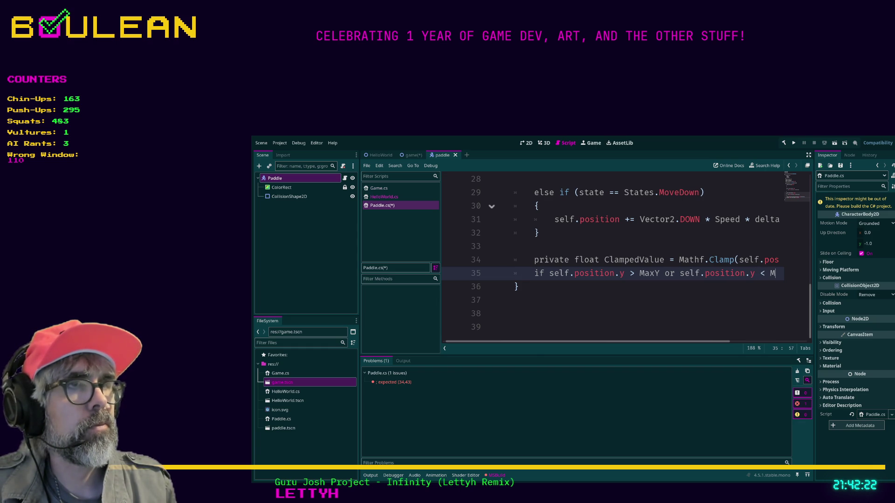
{"action": "type", "text": "inY:"}
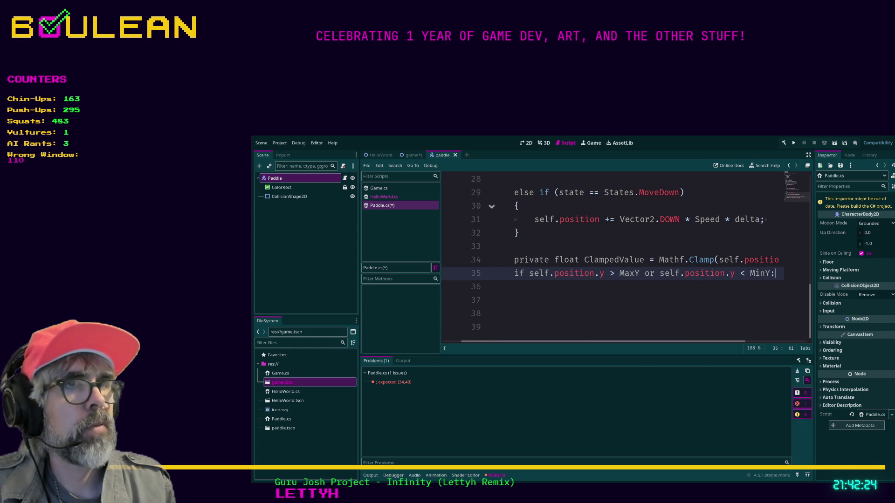
{"action": "key", "text": "Return"}
{"action": "scroll", "coordinate": [624, 259], "scroll_direction": "left", "scroll_amount": 2}
Write 'self.position.y = ClampedValue' as the if body on line 36
{"action": "type", "text": "self.position.y = "}
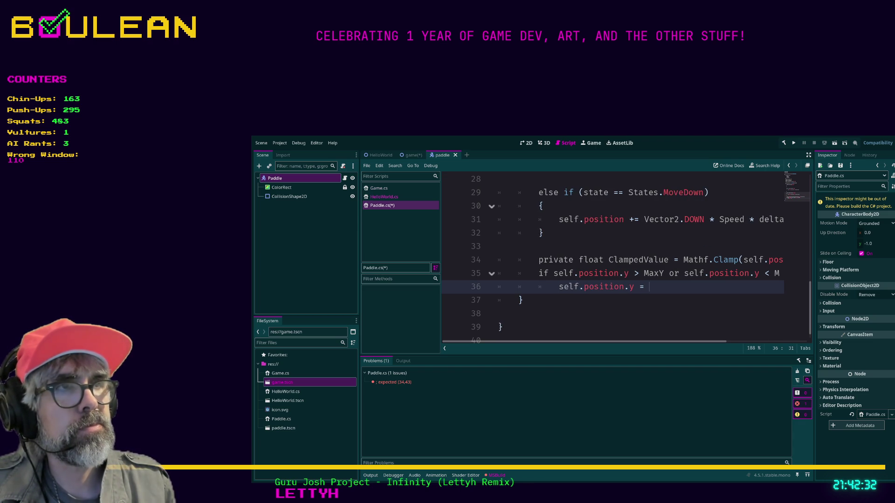
{"action": "type", "text": "clamp"}
{"action": "key", "text": "BackSpace"}
{"action": "key", "text": "BackSpace"}
{"action": "key", "text": "BackSpace"}
{"action": "type", "text": "ClampedValue"}
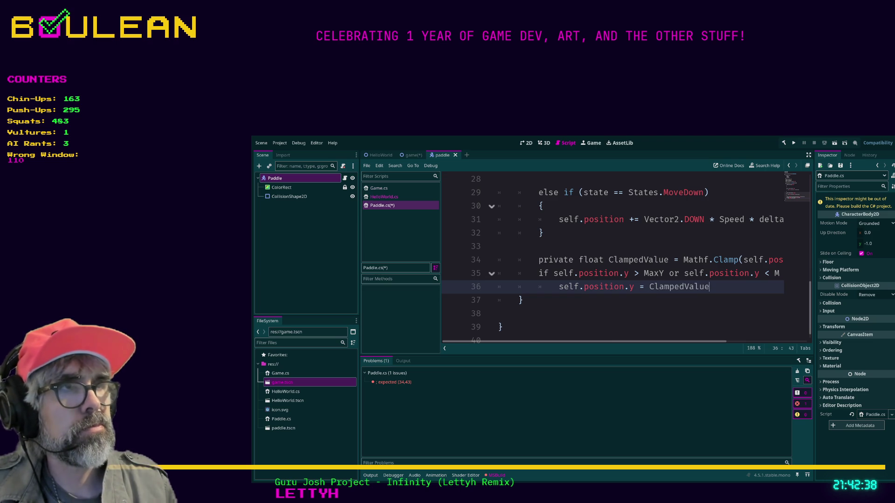
{"action": "scroll", "coordinate": [613, 251], "scroll_direction": "right", "scroll_amount": 2}
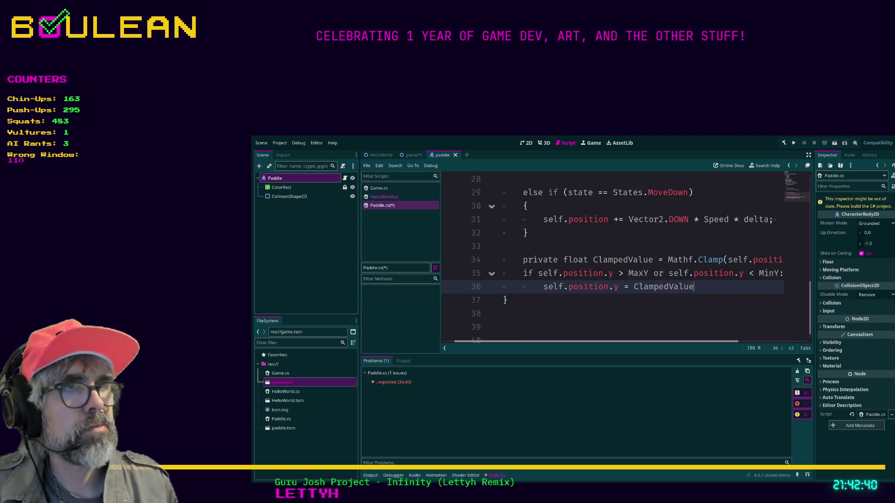
{"action": "scroll", "coordinate": [613, 252], "scroll_direction": "left", "scroll_amount": 1}
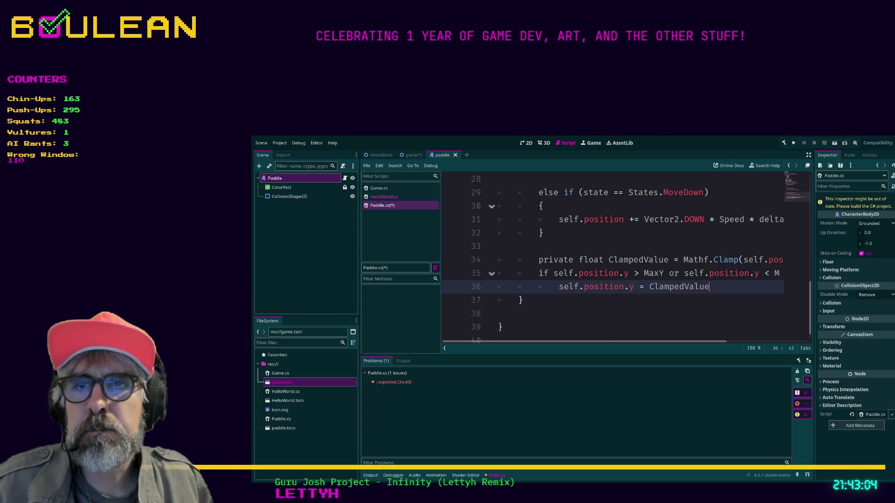
Wrap the if condition in parentheses and remove its trailing colon
{"action": "scroll", "coordinate": [613, 256], "scroll_direction": "right", "scroll_amount": 1}
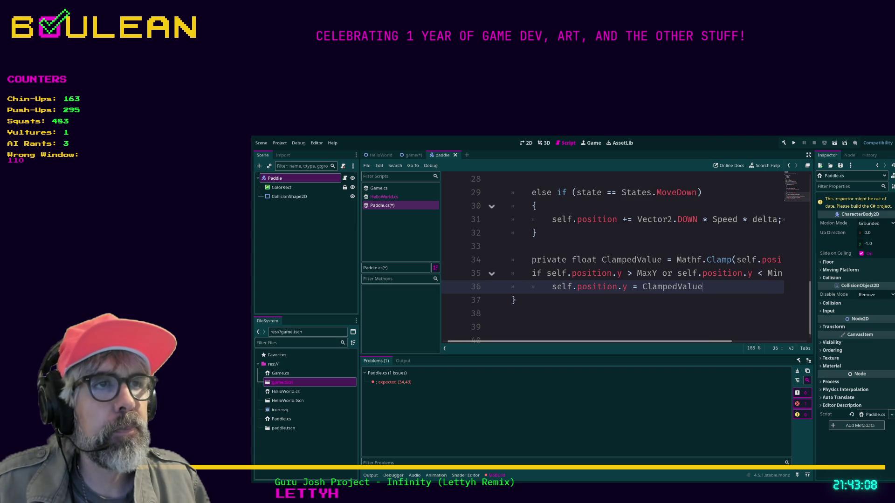
{"action": "left_click", "coordinate": [548, 273]}
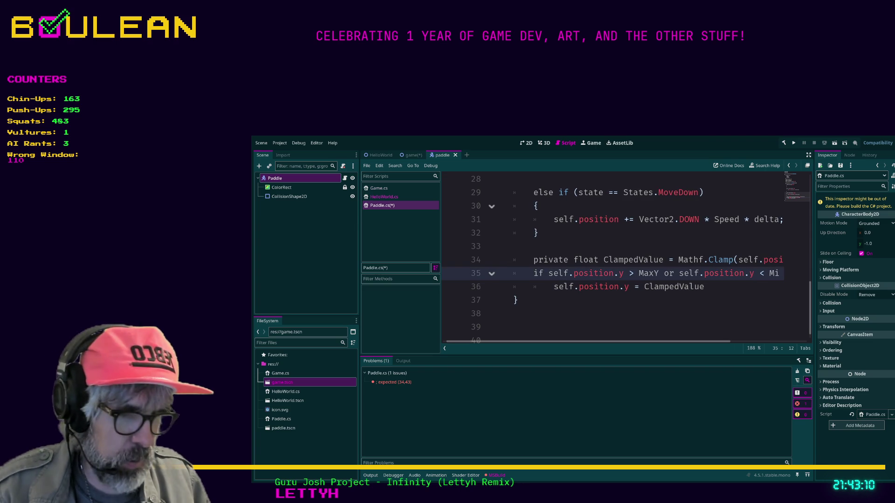
{"action": "type", "text": "("}
{"action": "scroll", "coordinate": [613, 257], "scroll_direction": "right", "scroll_amount": 5}
{"action": "scroll", "coordinate": [653, 261], "scroll_direction": "right", "scroll_amount": 1}
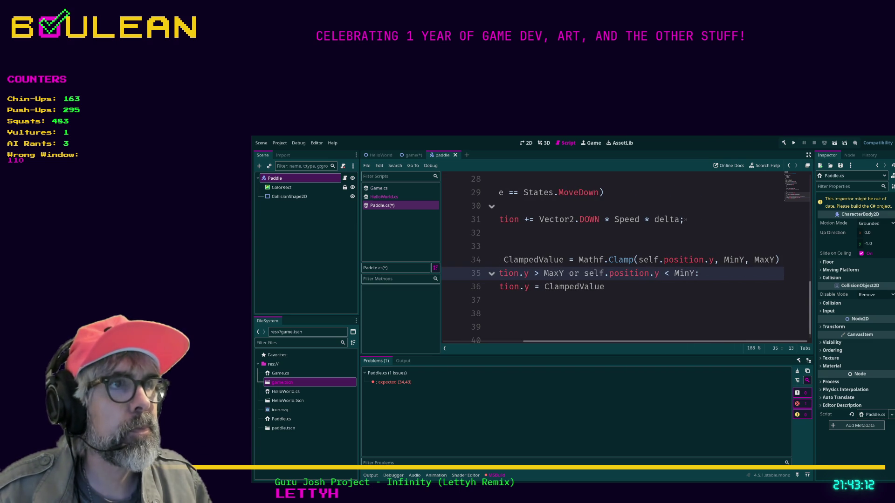
{"action": "type", "text": ")"}
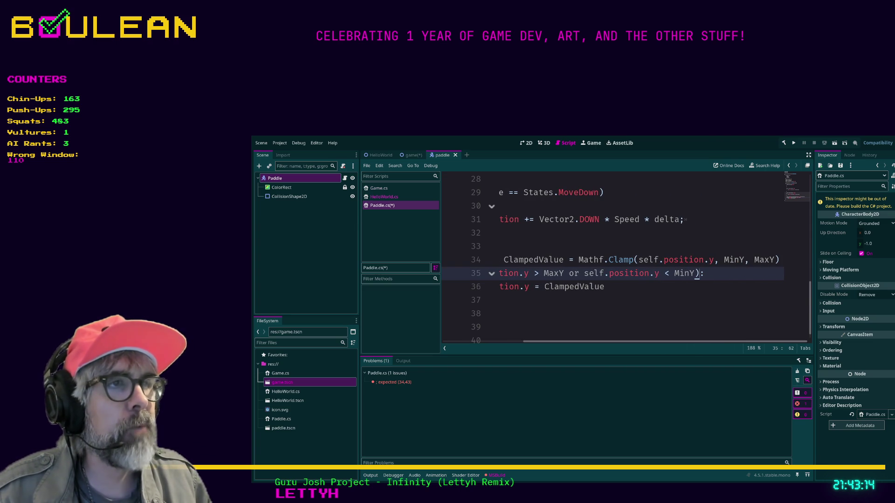
{"action": "key", "text": "BackSpace"}
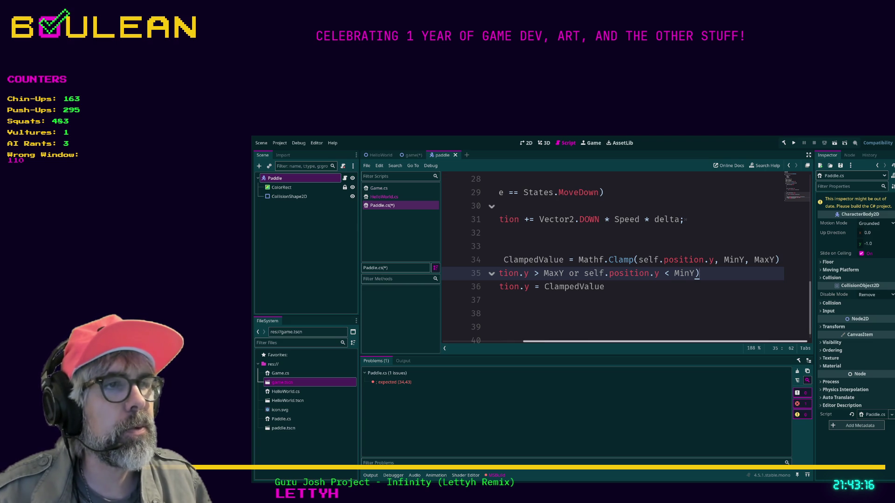
{"action": "scroll", "coordinate": [625, 259], "scroll_direction": "left", "scroll_amount": 1}
{"action": "scroll", "coordinate": [625, 259], "scroll_direction": "left", "scroll_amount": 3}
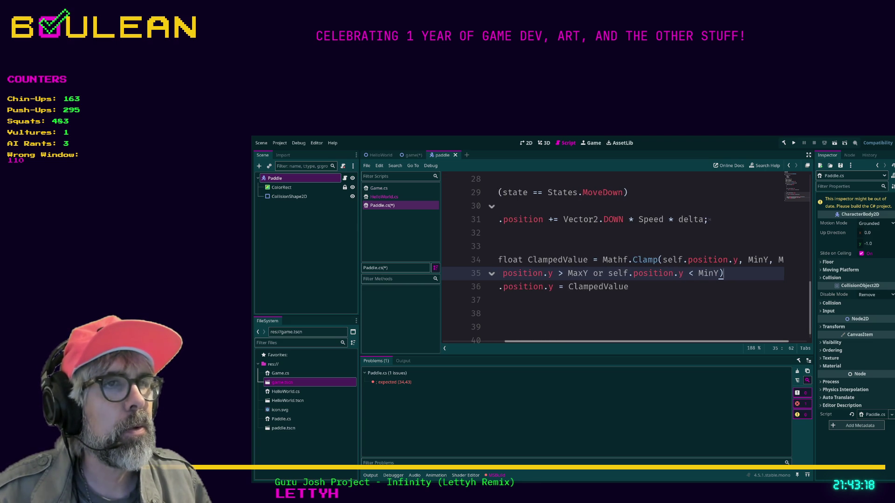
Add a braced block under the if and move the ClampedValue assignment inside it
{"action": "key", "text": "Return"}
{"action": "type", "text": "{"}
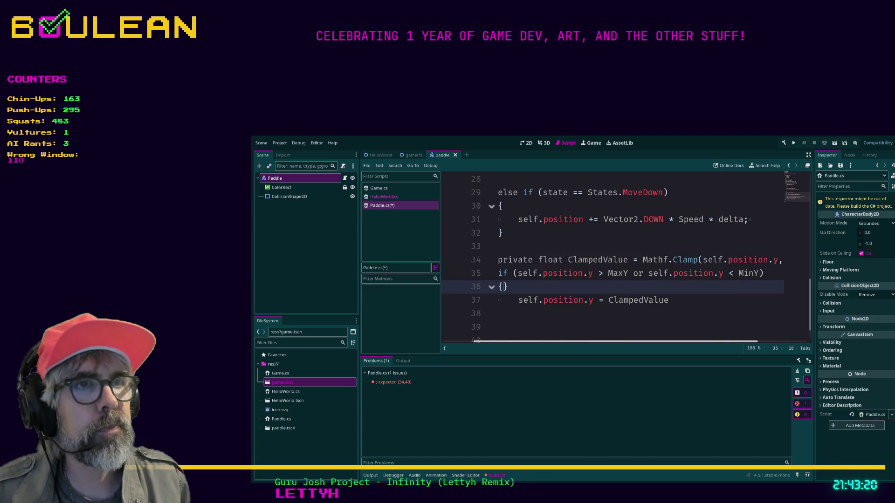
{"action": "key", "text": "Return"}
{"action": "key", "text": "Down"}
{"action": "key", "text": "Down"}
{"action": "key", "text": "shift+End"}
{"action": "key", "text": "ctrl+x"}
{"action": "key", "text": "Up"}
{"action": "key", "text": "Up"}
{"action": "key", "text": "ctrl+v"}
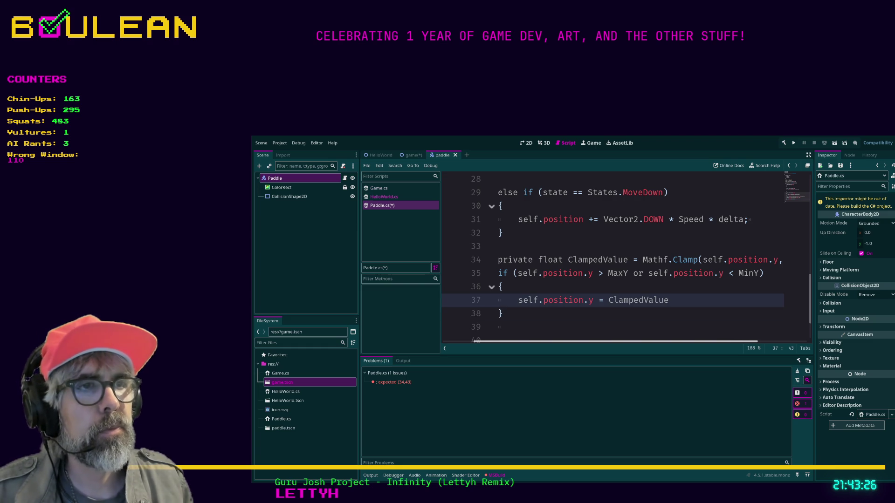
{"action": "scroll", "coordinate": [506, 340], "scroll_direction": "left", "scroll_amount": 2}
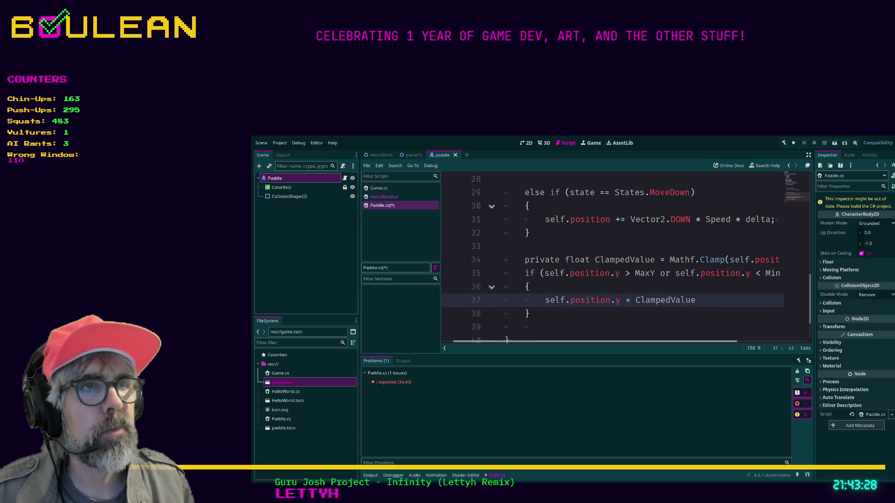
{"action": "scroll", "coordinate": [506, 340], "scroll_direction": "right", "scroll_amount": 2}
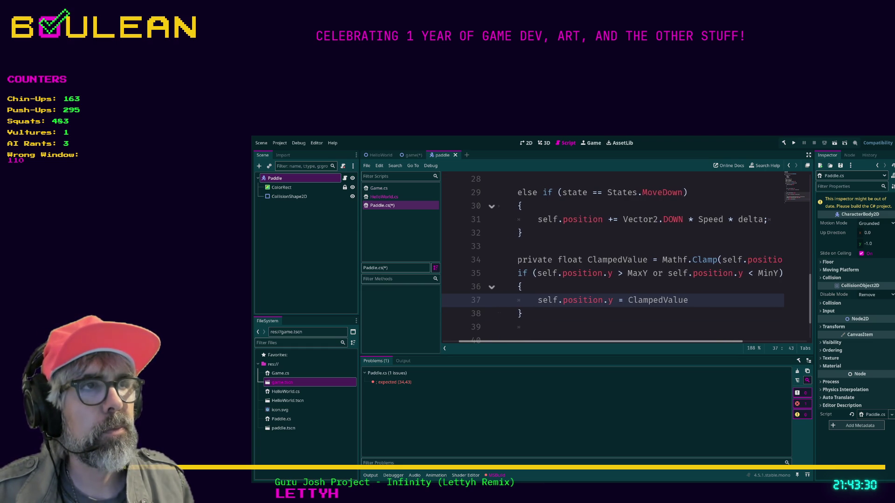
{"action": "scroll", "coordinate": [507, 340], "scroll_direction": "right", "scroll_amount": 1}
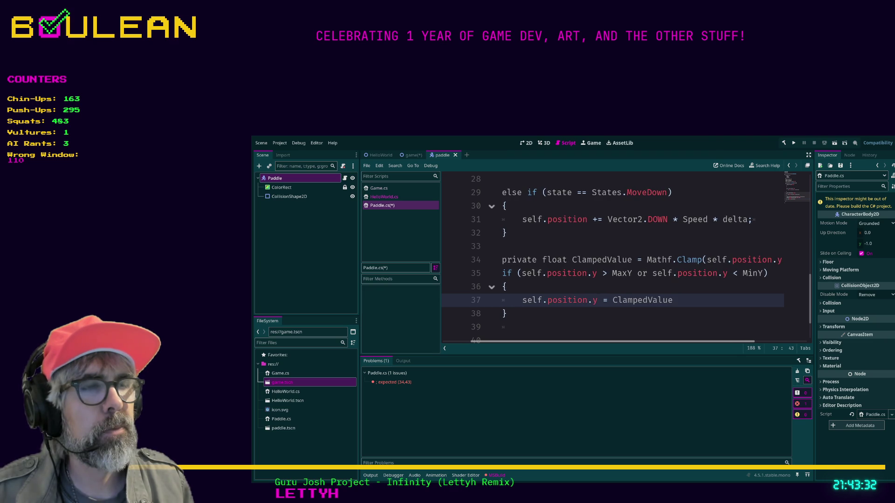
{"action": "scroll", "coordinate": [506, 341], "scroll_direction": "right", "scroll_amount": 3}
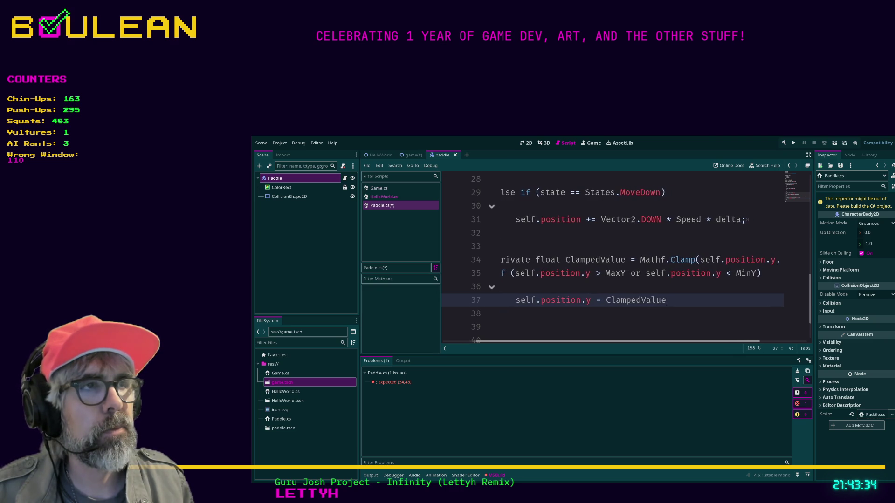
{"action": "scroll", "coordinate": [504, 341], "scroll_direction": "left", "scroll_amount": 5}
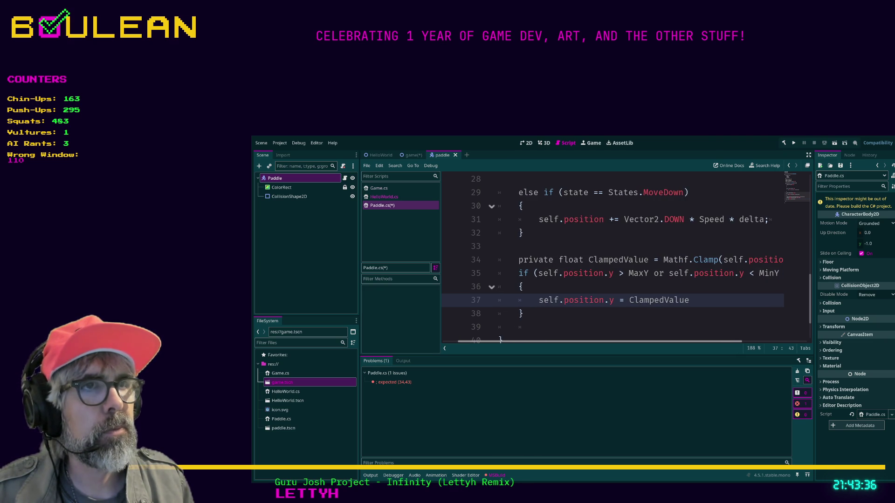
{"action": "scroll", "coordinate": [501, 340], "scroll_direction": "down", "scroll_amount": 1}
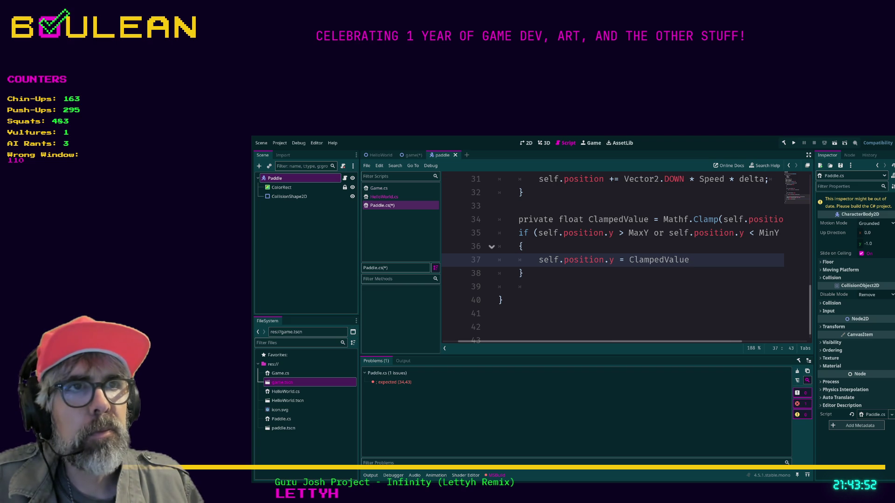
{"action": "scroll", "coordinate": [627, 255], "scroll_direction": "up", "scroll_amount": 1}
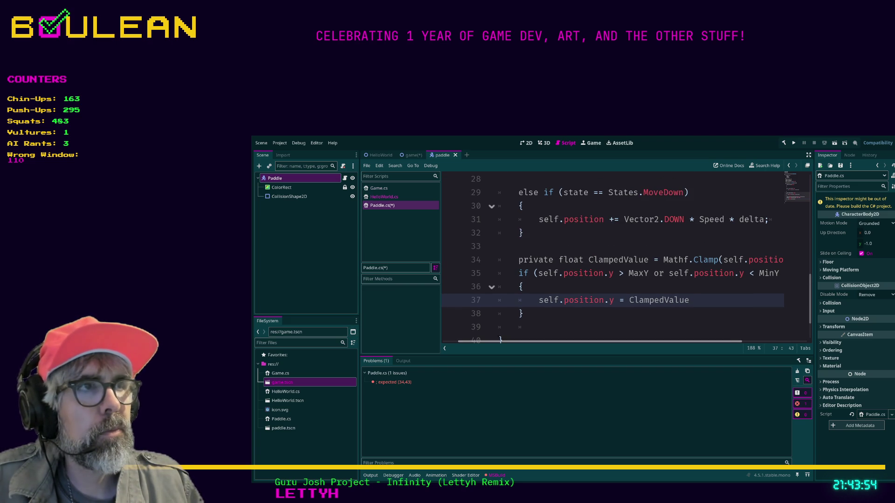
{"action": "scroll", "coordinate": [620, 261], "scroll_direction": "right", "scroll_amount": 3}
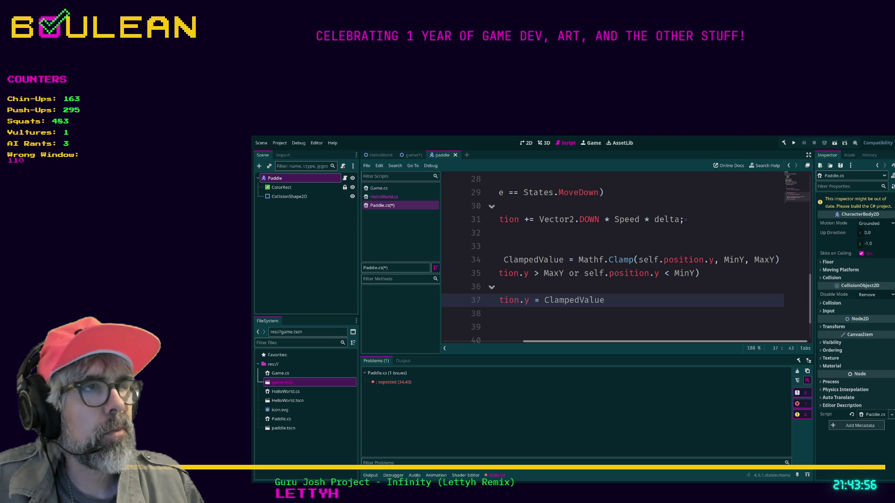
{"action": "scroll", "coordinate": [620, 261], "scroll_direction": "left", "scroll_amount": 2}
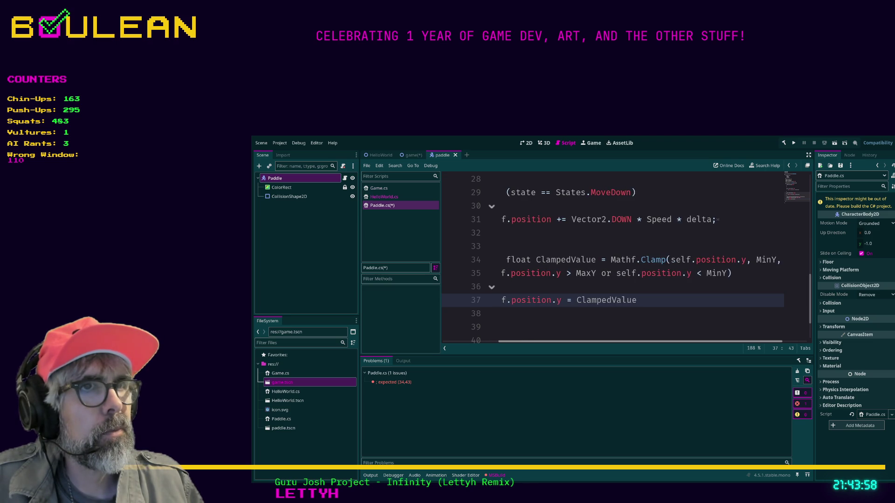
{"action": "scroll", "coordinate": [620, 261], "scroll_direction": "right", "scroll_amount": 2}
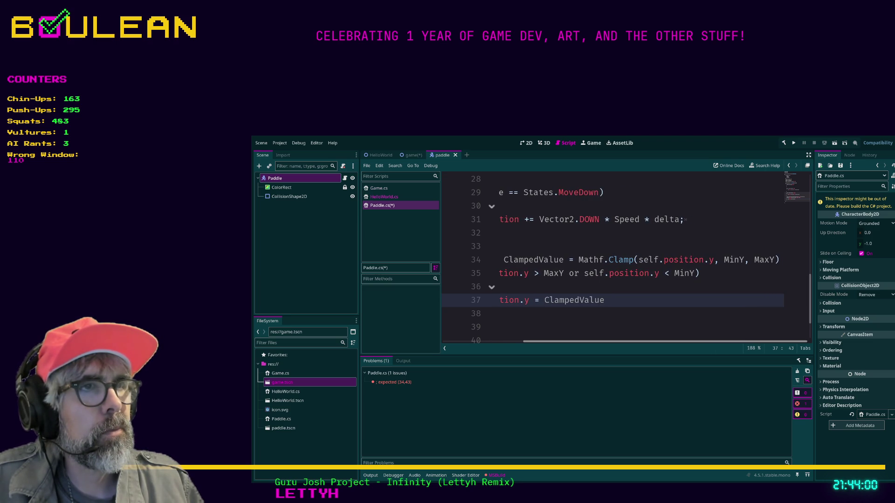
{"action": "scroll", "coordinate": [620, 261], "scroll_direction": "left", "scroll_amount": 3}
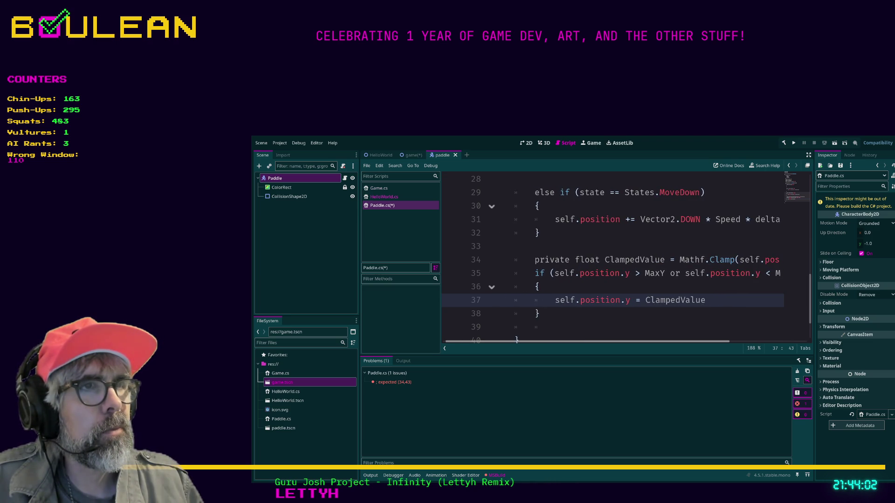
{"action": "scroll", "coordinate": [620, 261], "scroll_direction": "right", "scroll_amount": 3}
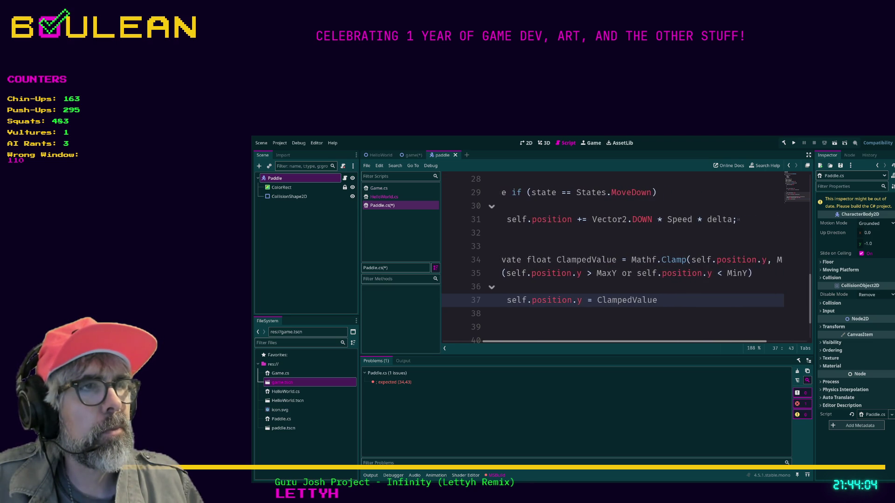
Add semicolons to the end of Clamp line 34 and the ClampedValue assignment on line 37
{"action": "left_click", "coordinate": [780, 260]}
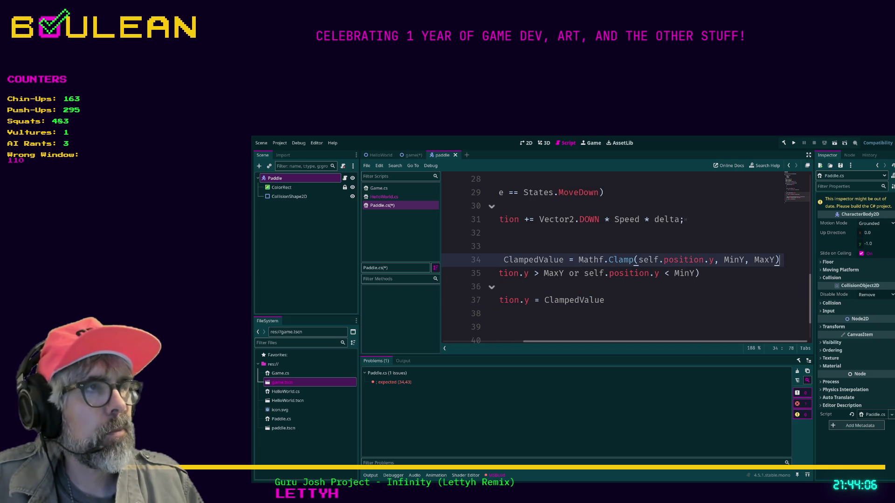
{"action": "type", "text": ";"}
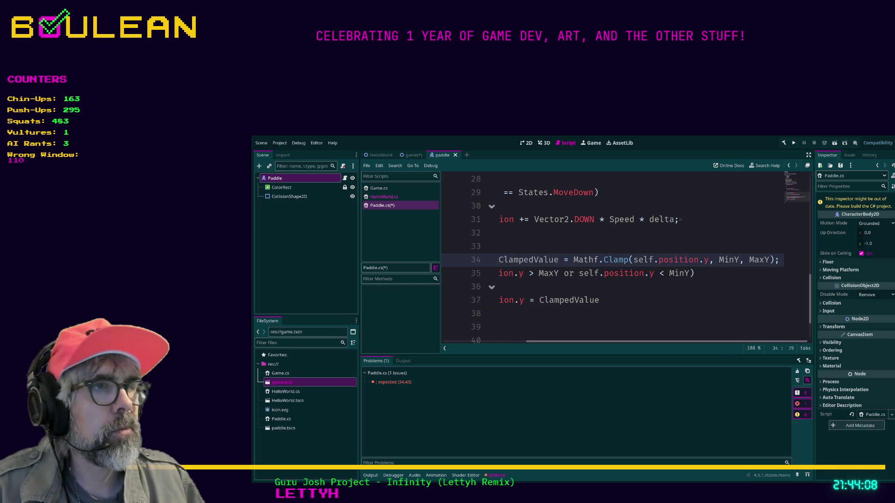
{"action": "scroll", "coordinate": [620, 261], "scroll_direction": "left", "scroll_amount": 4}
{"action": "scroll", "coordinate": [620, 261], "scroll_direction": "right", "scroll_amount": 2}
{"action": "scroll", "coordinate": [620, 261], "scroll_direction": "left", "scroll_amount": 2}
{"action": "left_click", "coordinate": [709, 301]}
{"action": "type", "text": ";"}
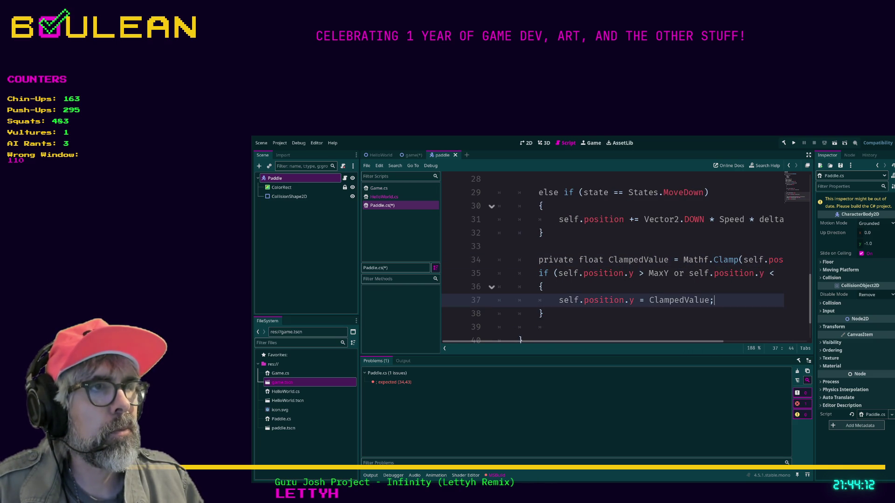
{"action": "scroll", "coordinate": [620, 261], "scroll_direction": "right", "scroll_amount": 3}
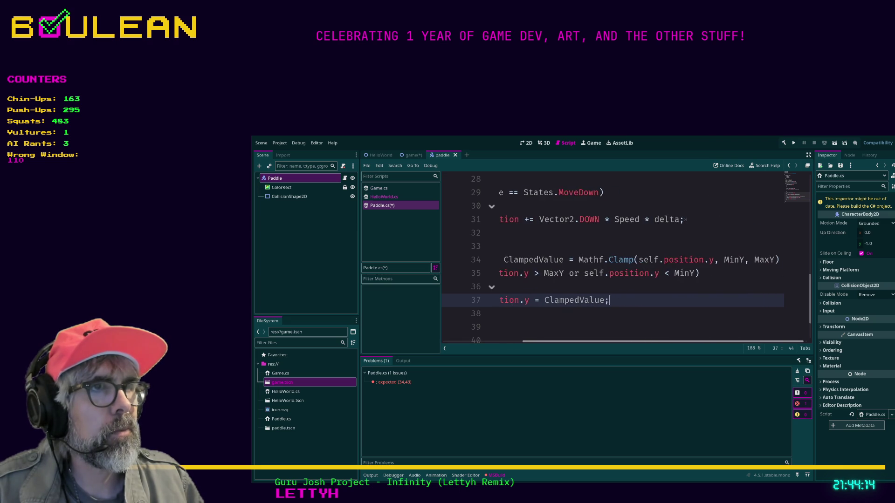
{"action": "scroll", "coordinate": [619, 261], "scroll_direction": "left", "scroll_amount": 3}
{"action": "scroll", "coordinate": [620, 261], "scroll_direction": "right", "scroll_amount": 2}
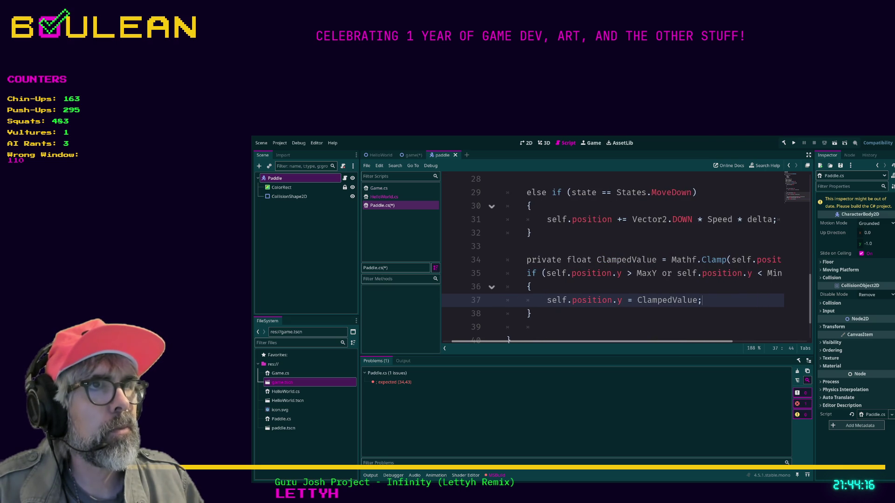
{"action": "scroll", "coordinate": [620, 261], "scroll_direction": "left", "scroll_amount": 2}
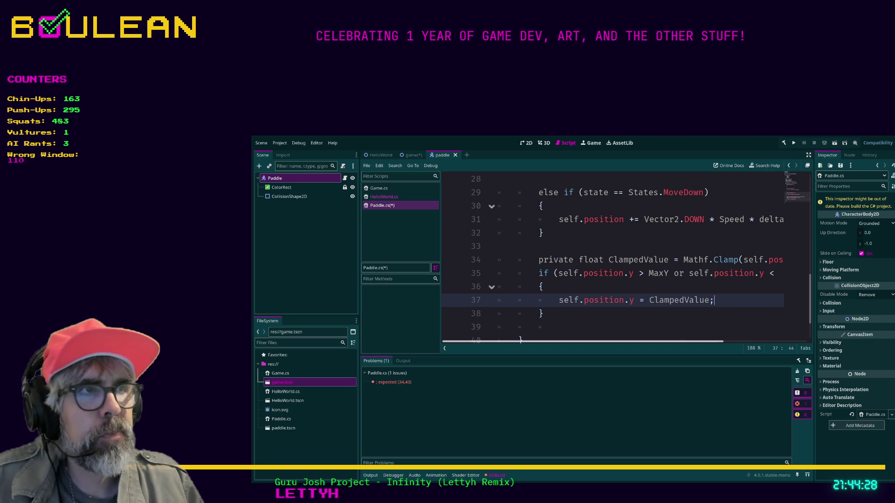
{"action": "scroll", "coordinate": [613, 256], "scroll_direction": "right", "scroll_amount": 3}
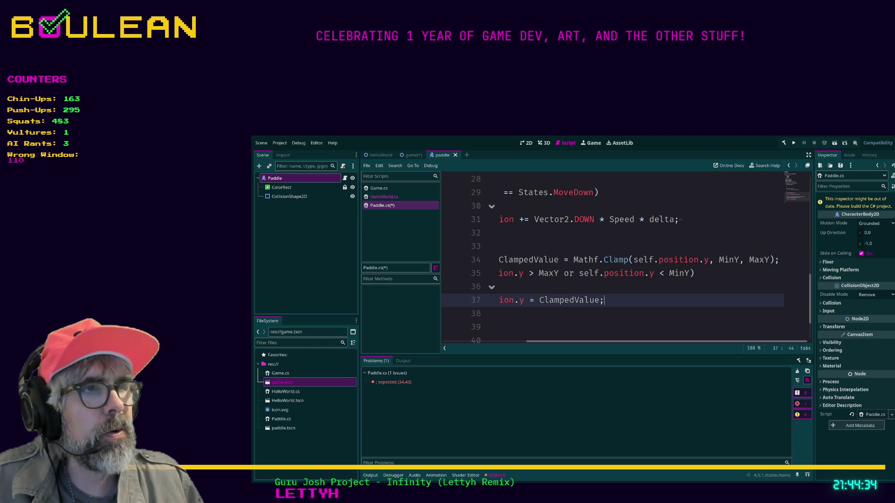
Review the code and select the clamping block on lines 34 to 38
{"action": "scroll", "coordinate": [507, 340], "scroll_direction": "left", "scroll_amount": 5}
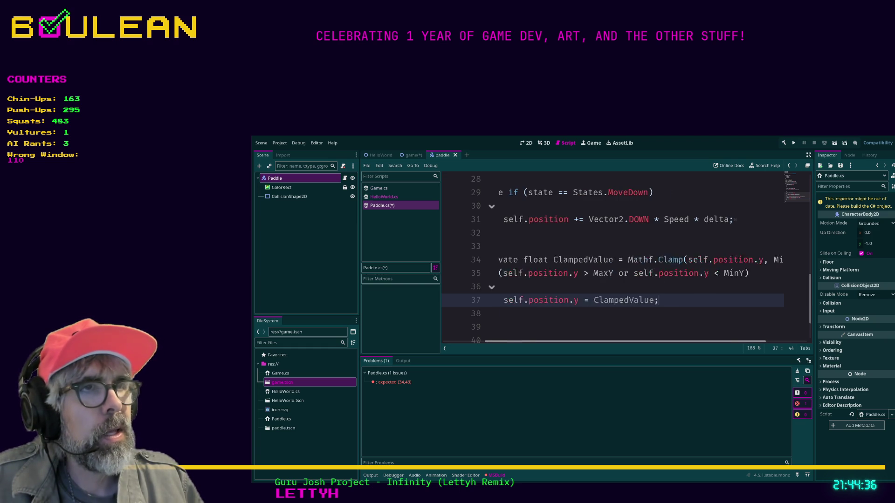
{"action": "scroll", "coordinate": [508, 340], "scroll_direction": "left", "scroll_amount": 2}
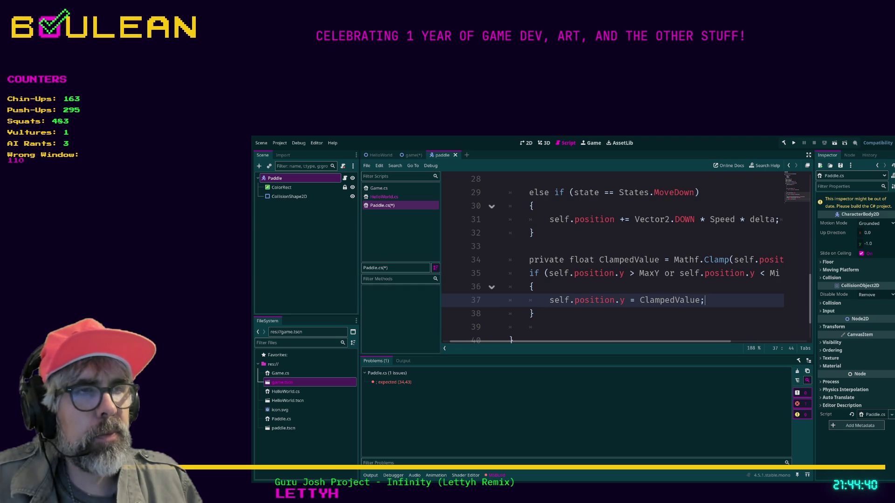
{"action": "scroll", "coordinate": [511, 341], "scroll_direction": "down", "scroll_amount": 2, "text": "ctrl"}
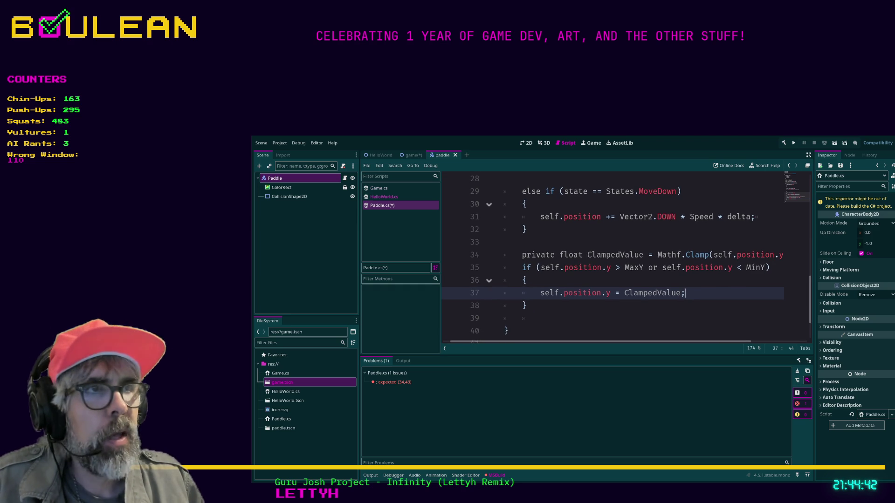
{"action": "scroll", "coordinate": [617, 264], "scroll_direction": "right", "scroll_amount": 3}
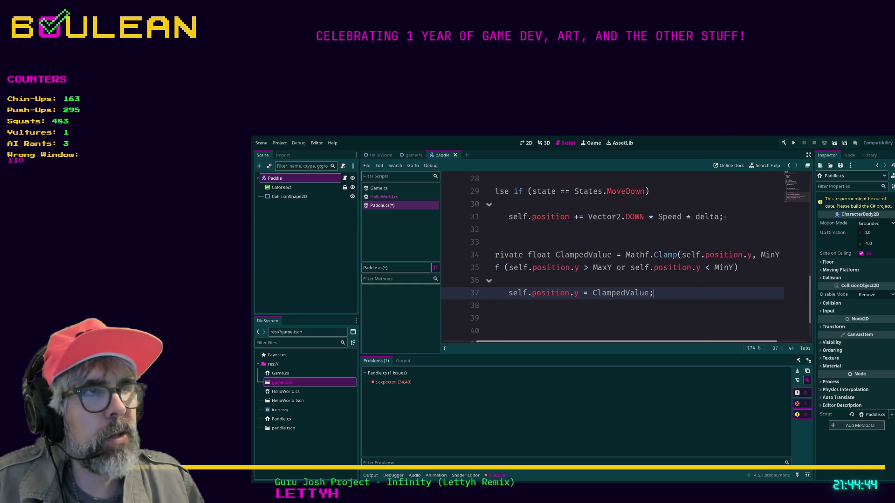
{"action": "scroll", "coordinate": [617, 265], "scroll_direction": "left", "scroll_amount": 4}
{"action": "scroll", "coordinate": [617, 264], "scroll_direction": "right", "scroll_amount": 4}
{"action": "scroll", "coordinate": [617, 264], "scroll_direction": "left", "scroll_amount": 2}
{"action": "scroll", "coordinate": [617, 265], "scroll_direction": "down", "scroll_amount": 2, "text": "ctrl"}
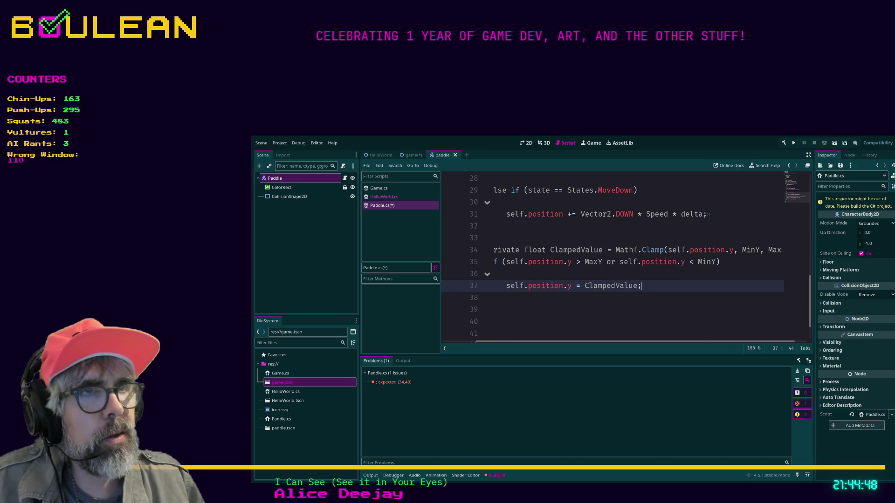
{"action": "scroll", "coordinate": [617, 265], "scroll_direction": "left", "scroll_amount": 2}
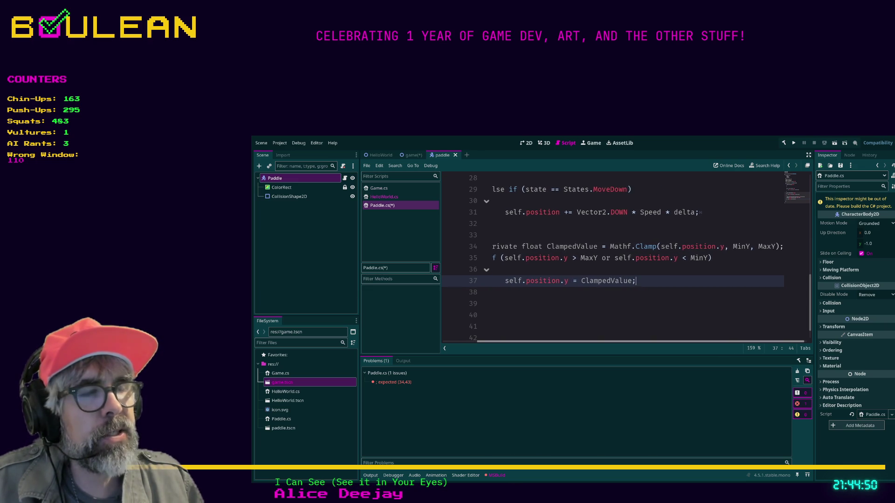
{"action": "left_click", "coordinate": [511, 303]}
{"action": "key", "text": "shift+Up"}
{"action": "key", "text": "shift+Up"}
{"action": "key", "text": "shift+Up"}
{"action": "key", "text": "shift+Home"}
{"action": "key", "text": "Home"}
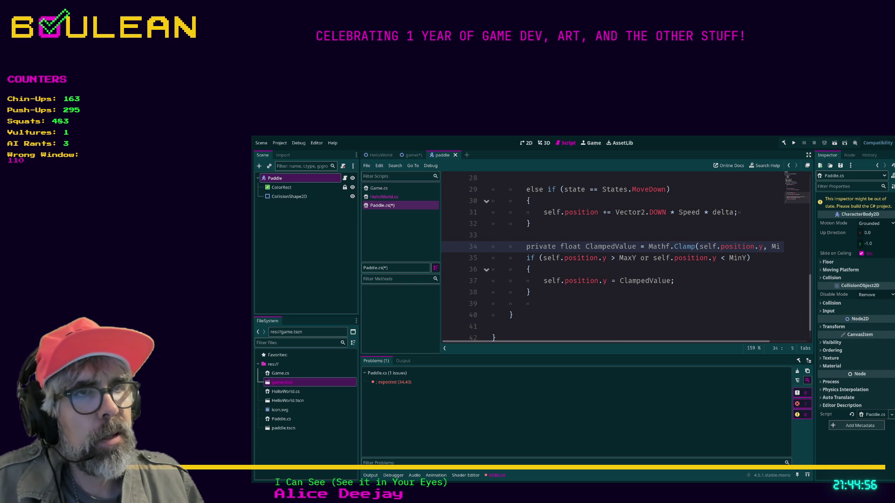
{"action": "left_click", "coordinate": [530, 292]}
{"action": "key", "text": "shift+Up"}
{"action": "key", "text": "shift+Up"}
{"action": "key", "text": "shift+Up"}
{"action": "key", "text": "shift+Home"}
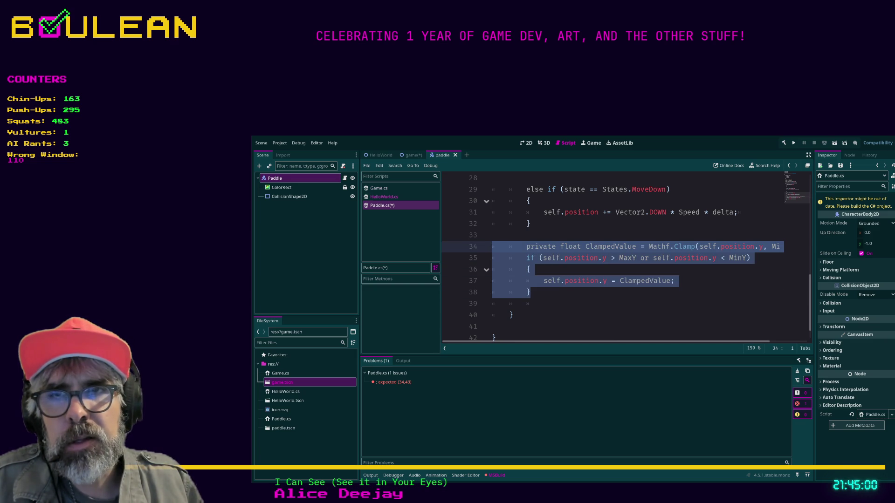
Delete blank line 33 and the leftover blank line after the block
{"action": "left_click", "coordinate": [492, 235]}
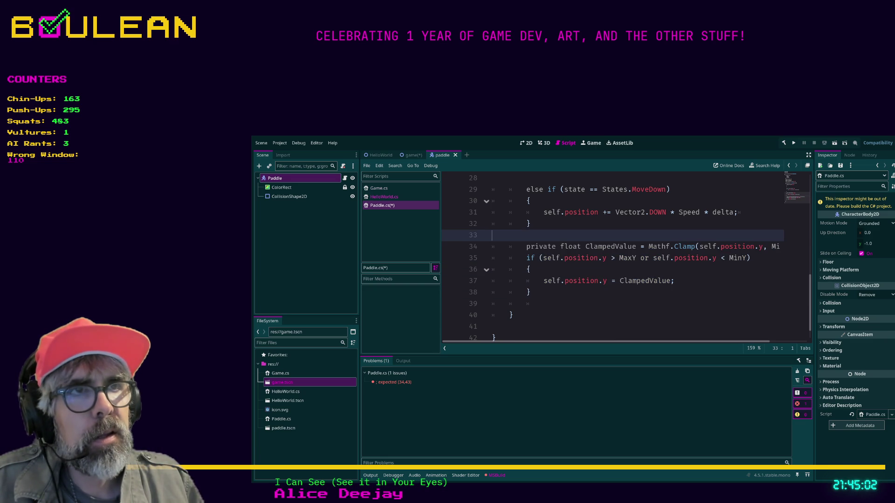
{"action": "key", "text": "BackSpace"}
{"action": "key", "text": "Down"}
{"action": "key", "text": "Down"}
{"action": "key", "text": "Down"}
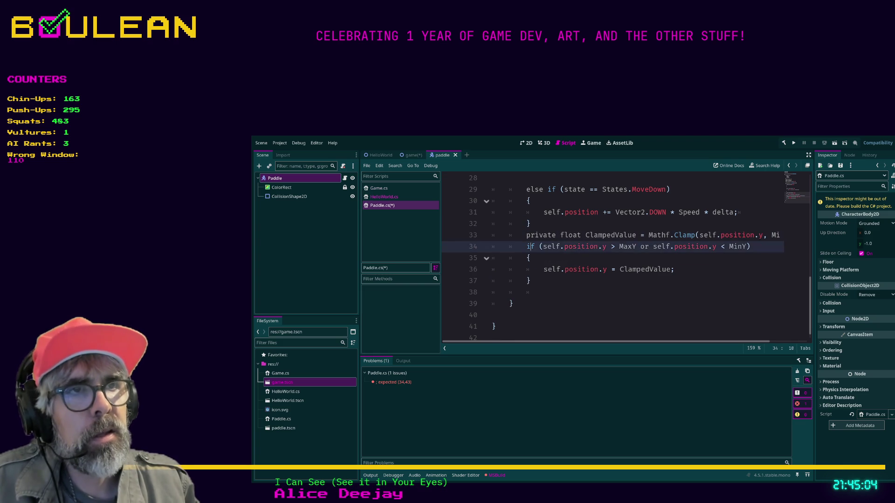
{"action": "key", "text": "Down"}
{"action": "key", "text": "BackSpace"}
{"action": "key", "text": "BackSpace"}
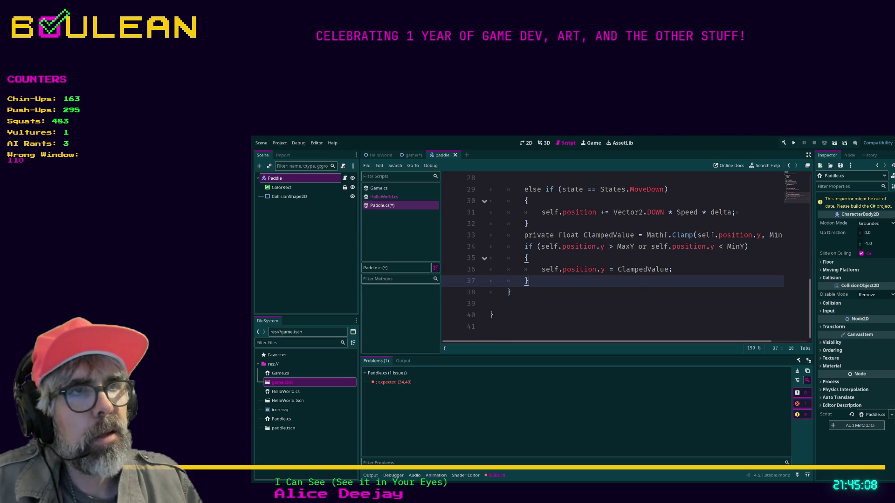
Select the ClampedValue declaration on line 33 and cut it
{"action": "scroll", "coordinate": [624, 256], "scroll_direction": "up", "scroll_amount": 1}
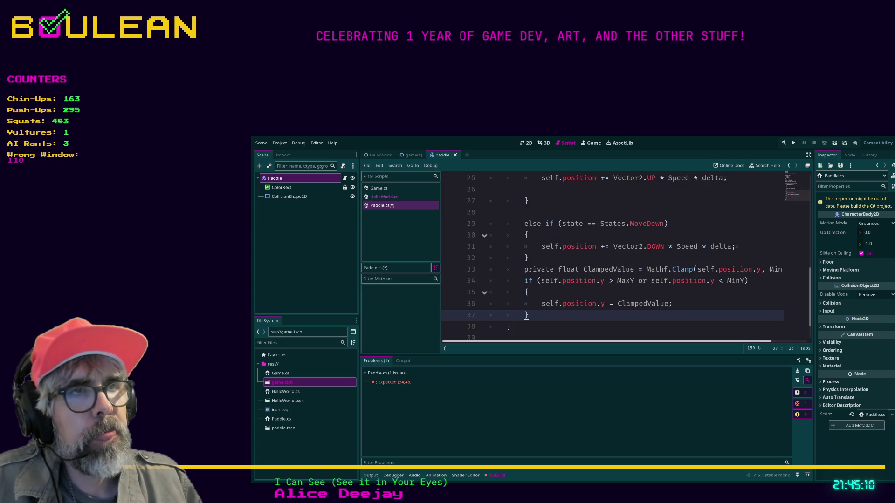
{"action": "scroll", "coordinate": [613, 257], "scroll_direction": "right", "scroll_amount": 2}
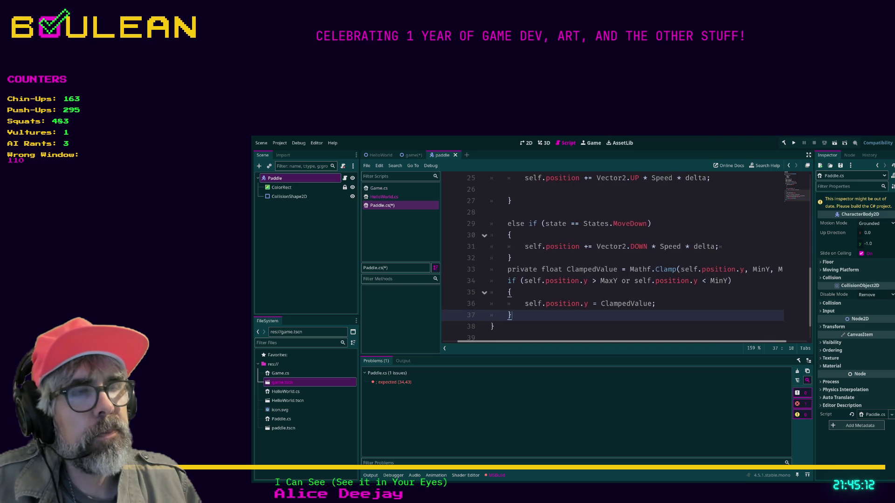
{"action": "scroll", "coordinate": [613, 256], "scroll_direction": "right", "scroll_amount": 1}
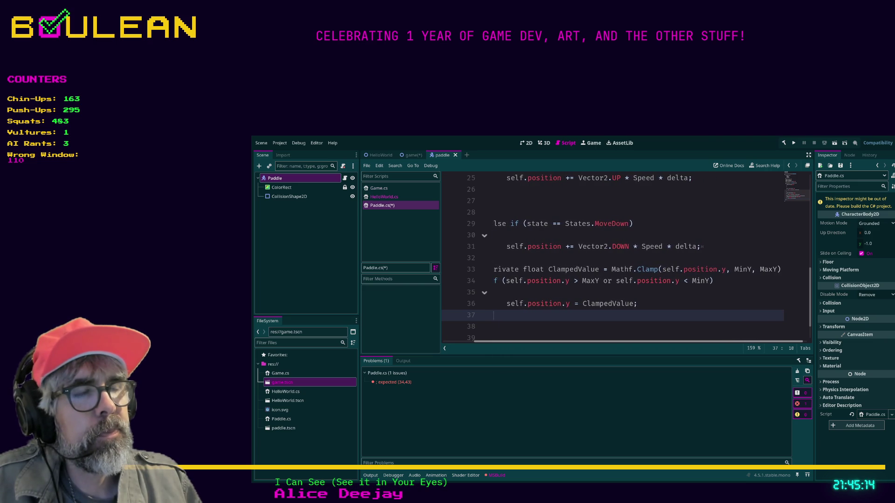
{"action": "scroll", "coordinate": [613, 257], "scroll_direction": "right", "scroll_amount": 1}
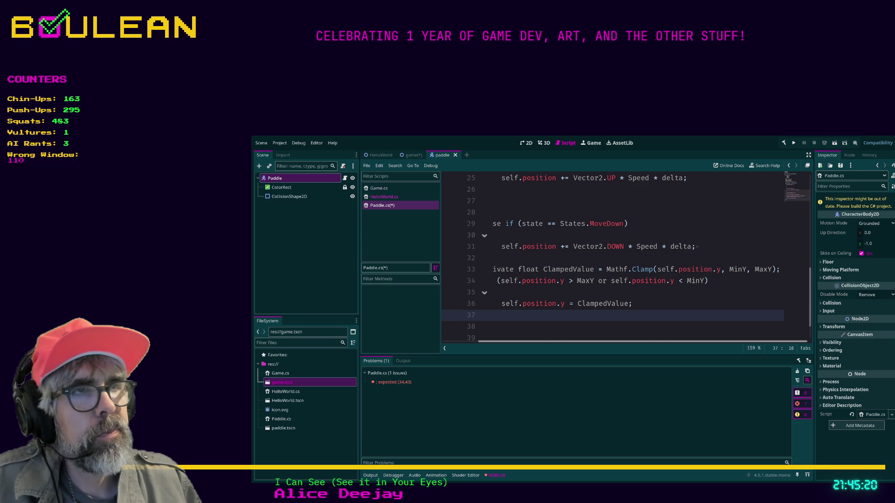
{"action": "scroll", "coordinate": [615, 256], "scroll_direction": "left", "scroll_amount": 1}
{"action": "scroll", "coordinate": [615, 256], "scroll_direction": "left", "scroll_amount": 1}
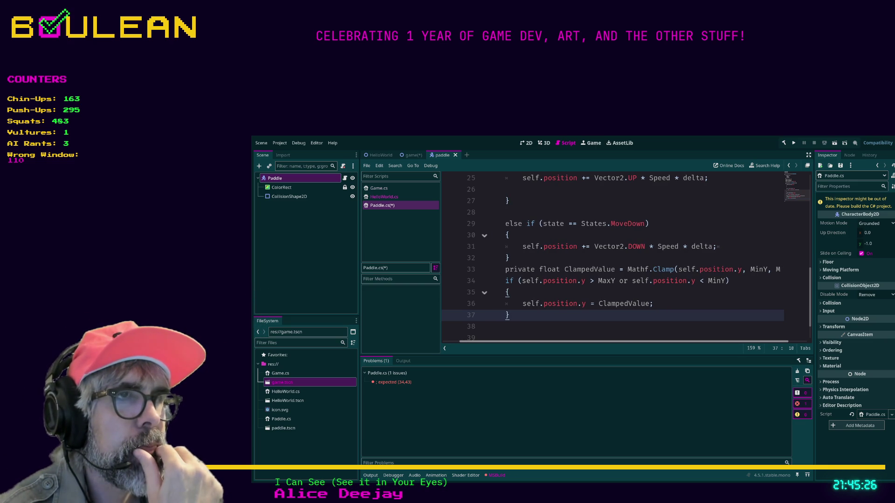
{"action": "scroll", "coordinate": [615, 257], "scroll_direction": "left", "scroll_amount": 1}
{"action": "scroll", "coordinate": [615, 257], "scroll_direction": "left", "scroll_amount": 1}
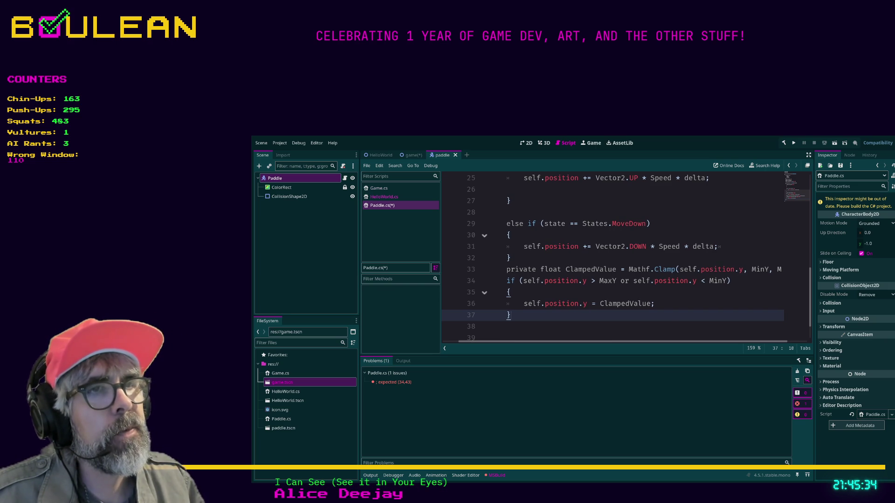
{"action": "left_click", "coordinate": [507, 269]}
{"action": "scroll", "coordinate": [628, 259], "scroll_direction": "right", "scroll_amount": 2}
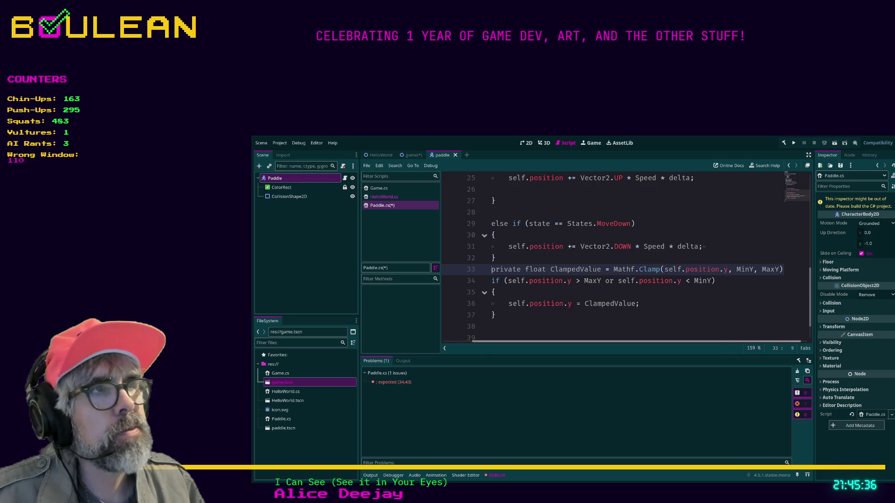
{"action": "scroll", "coordinate": [628, 258], "scroll_direction": "left", "scroll_amount": 2}
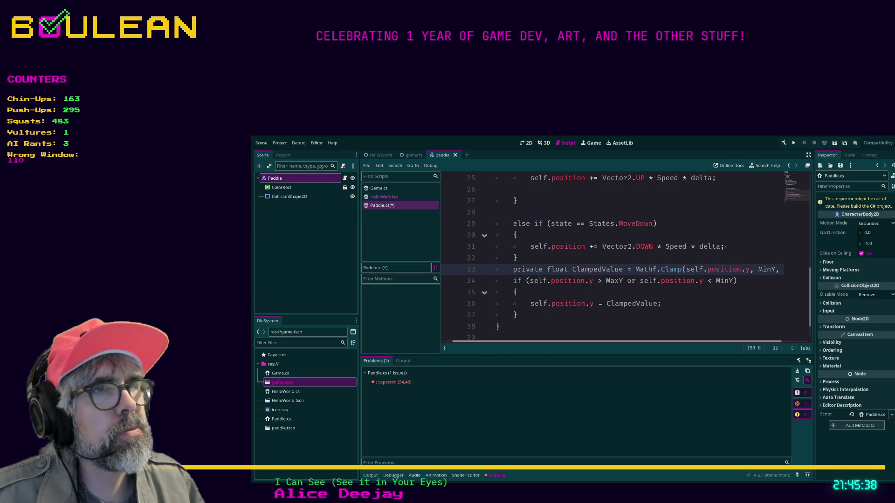
{"action": "scroll", "coordinate": [628, 259], "scroll_direction": "right", "scroll_amount": 2}
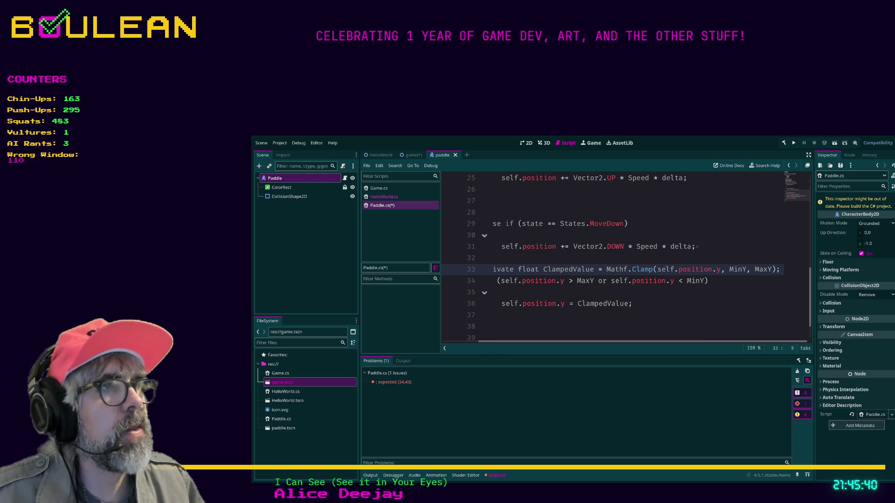
{"action": "key", "text": "shift+End"}
{"action": "key", "text": "ctrl+x"}
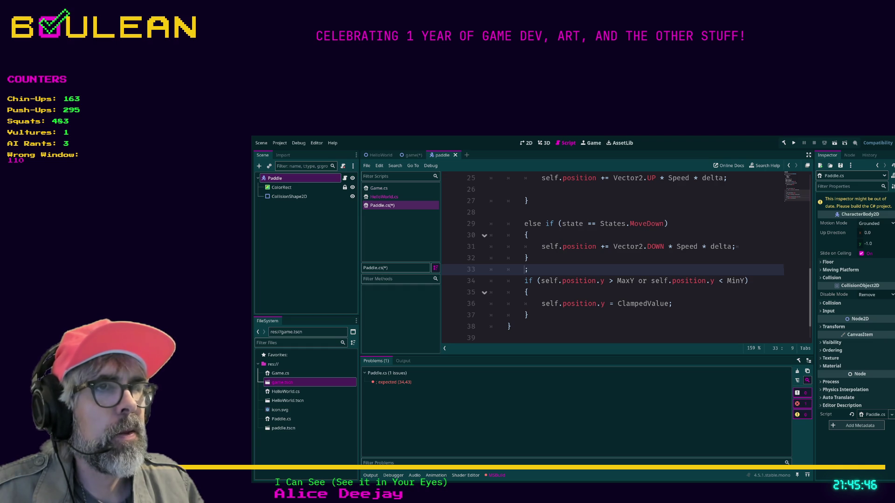
Paste the ClampedValue declaration onto line 36 inside the if block and indent it to match
{"action": "left_click", "coordinate": [529, 293]}
{"action": "key", "text": "Return"}
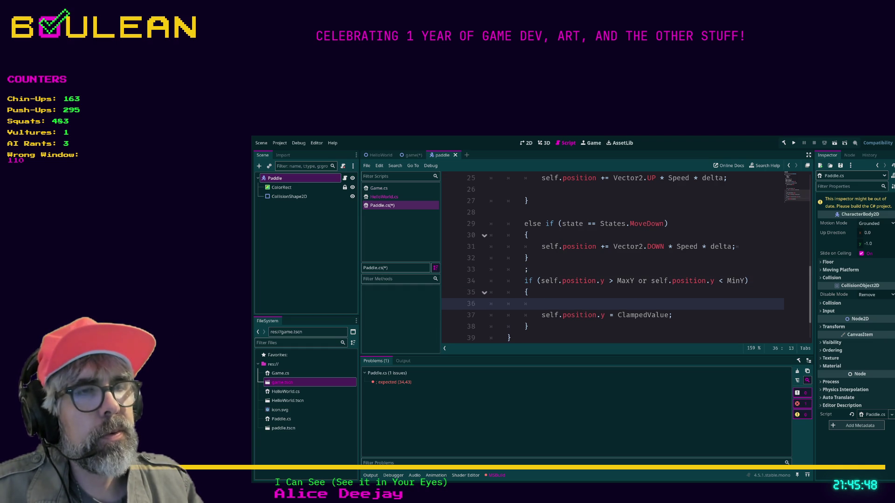
{"action": "key", "text": "Return"}
{"action": "key", "text": "ctrl+z"}
{"action": "key", "text": "ctrl+z"}
{"action": "key", "text": "ctrl+z"}
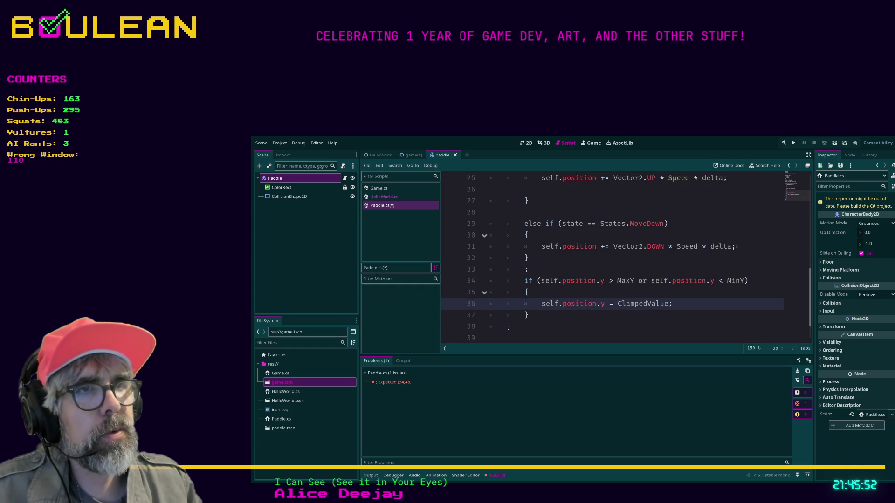
{"action": "left_click", "coordinate": [490, 304]}
{"action": "key", "text": "Return"}
{"action": "key", "text": "Up"}
{"action": "key", "text": "ctrl+v"}
{"action": "key", "text": "Tab"}
{"action": "key", "text": "Tab"}
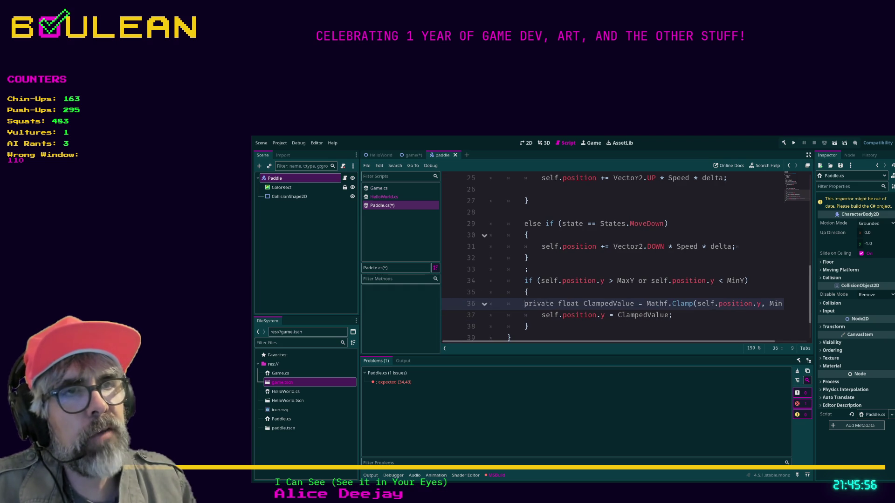
Check the if condition line and save Paddle.cs
{"action": "left_click_drag", "start_coordinate": [525, 281], "coordinate": [529, 292]}
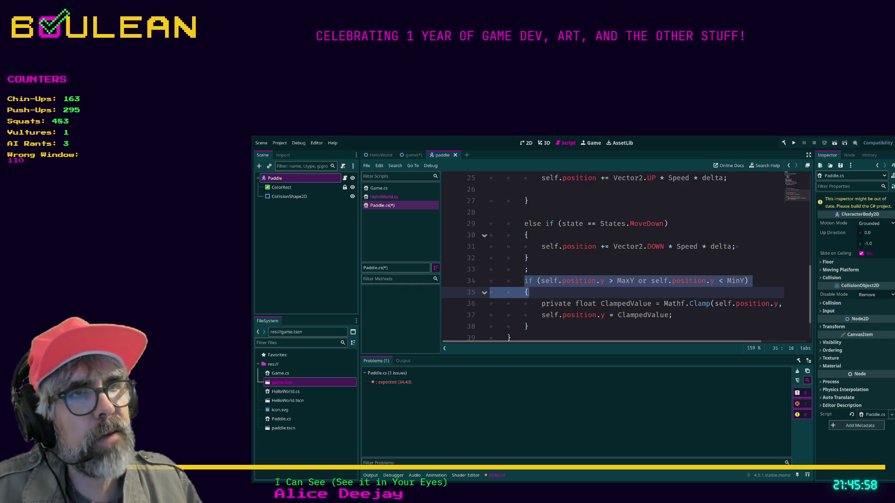
{"action": "left_click", "coordinate": [528, 293]}
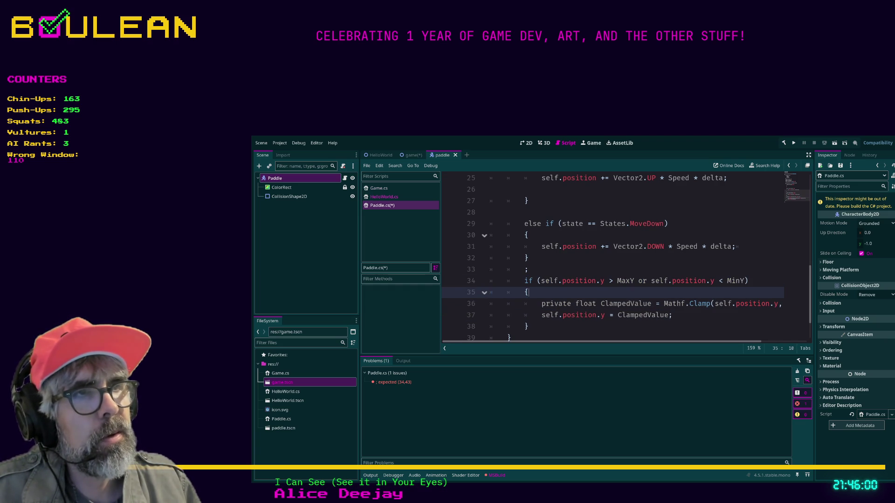
{"action": "scroll", "coordinate": [648, 256], "scroll_direction": "right", "scroll_amount": 1}
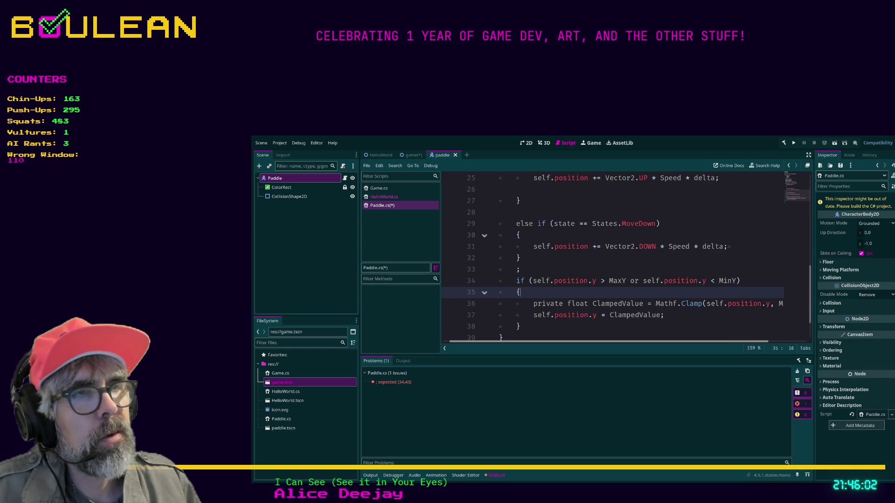
{"action": "scroll", "coordinate": [625, 256], "scroll_direction": "left", "scroll_amount": 1}
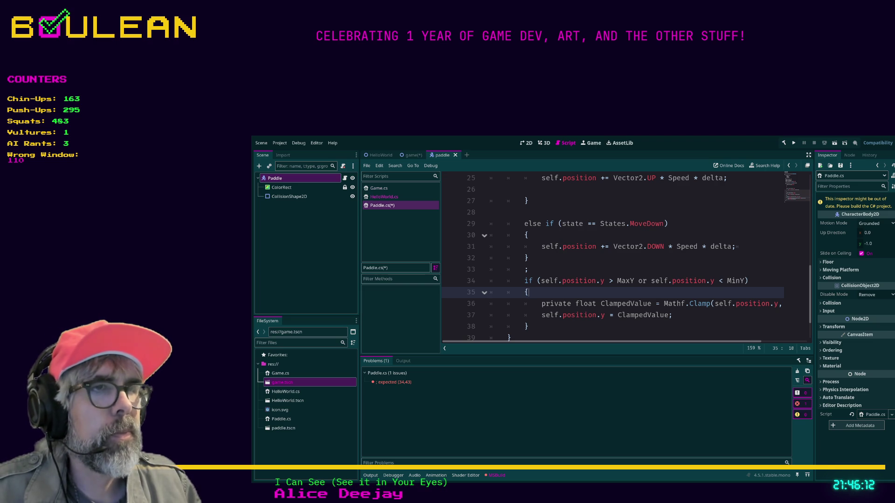
{"action": "key", "text": "ctrl+s"}
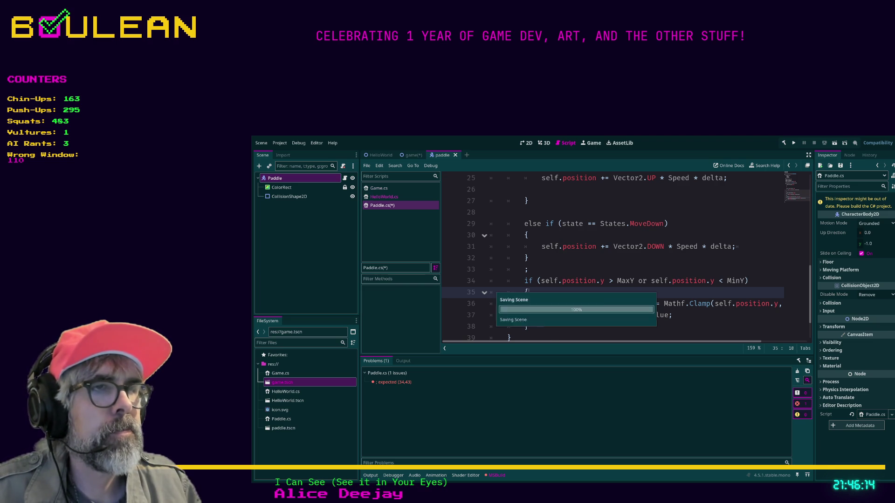
{"action": "scroll", "coordinate": [610, 257], "scroll_direction": "right", "scroll_amount": 1}
{"action": "scroll", "coordinate": [611, 257], "scroll_direction": "right", "scroll_amount": 1}
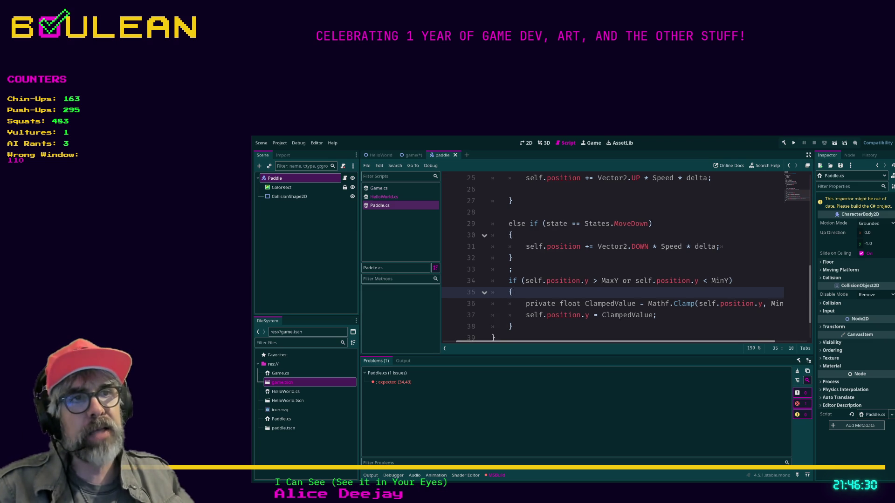
{"action": "mouse_move", "coordinate": [529, 326]}
{"action": "left_mouse_down"}
{"action": "mouse_move", "coordinate": [491, 293]}
{"action": "mouse_move", "coordinate": [491, 281]}
{"action": "left_mouse_up"}
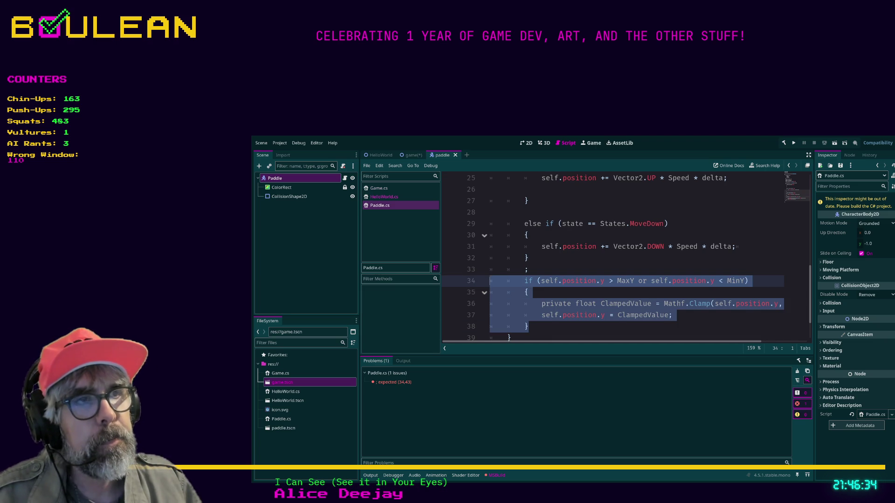
{"action": "left_click", "coordinate": [528, 326]}
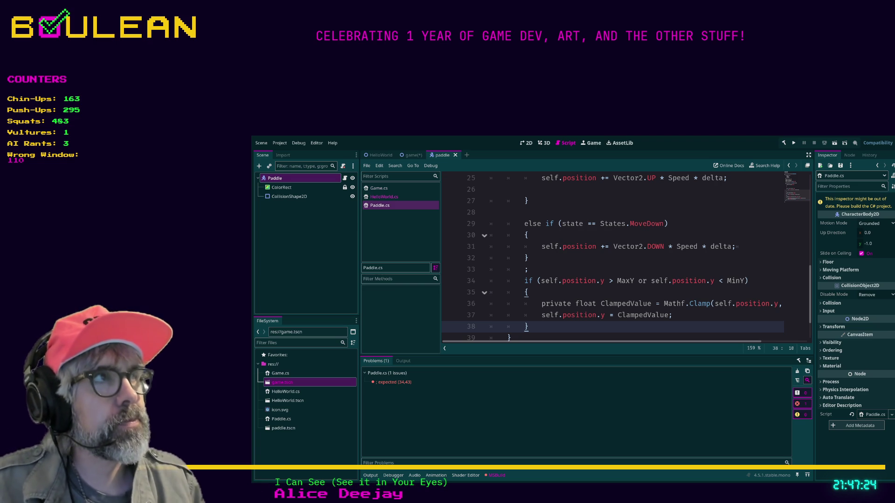
Build the .NET project and inspect the first reported error on line 34
{"action": "left_click", "coordinate": [525, 315]}
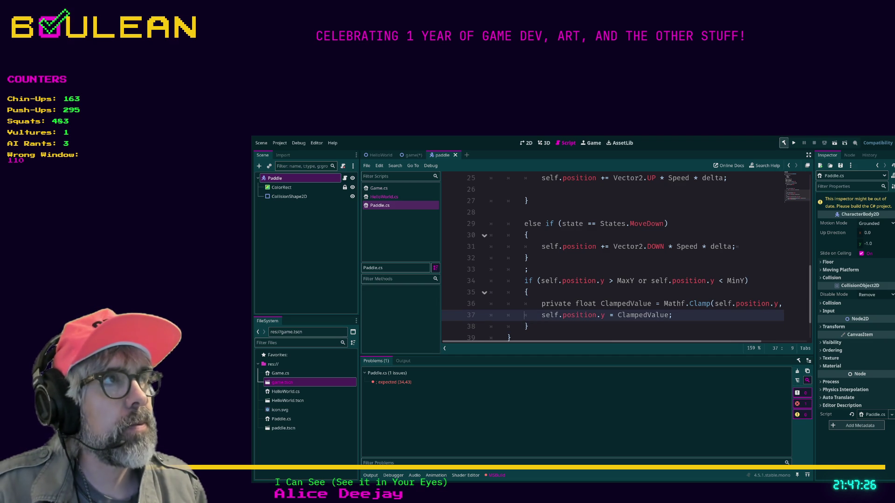
{"action": "key", "text": "alt+b"}
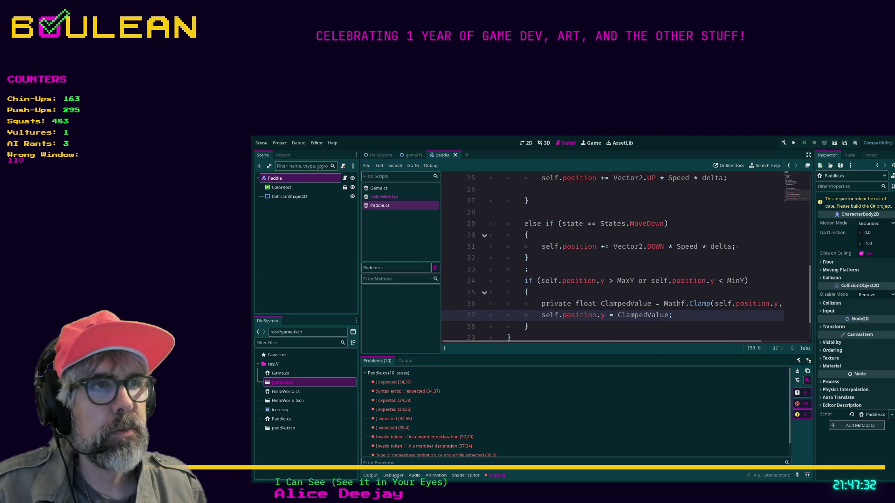
{"action": "left_click", "coordinate": [394, 382]}
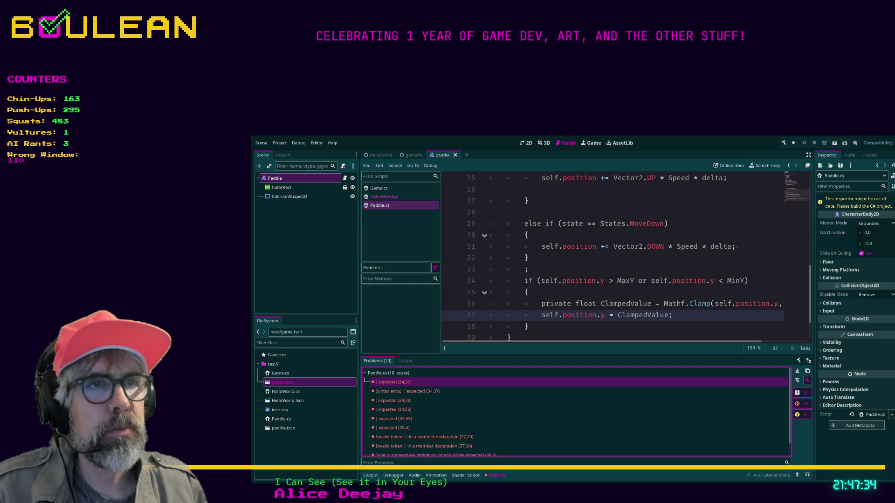
{"action": "scroll", "coordinate": [626, 259], "scroll_direction": "up", "scroll_amount": 1}
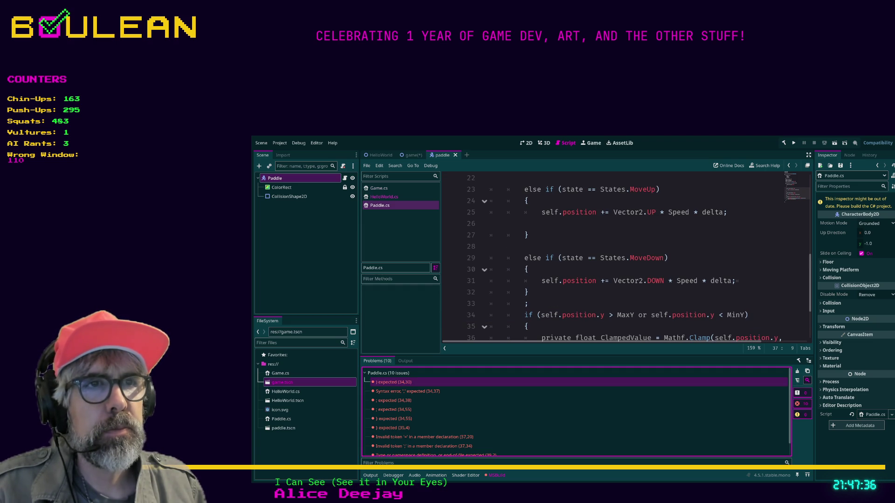
{"action": "scroll", "coordinate": [509, 338], "scroll_direction": "down", "scroll_amount": 1}
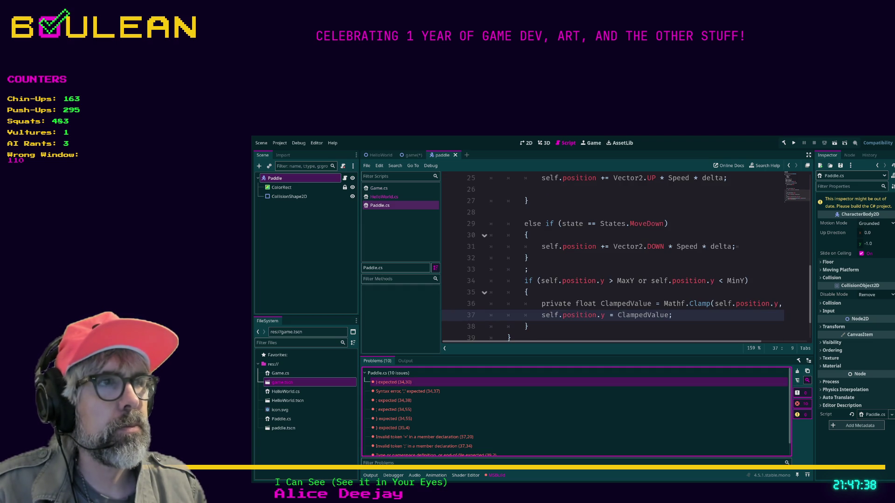
Append semicolons to the ends of lines 34 and 36 and save the script
{"action": "key", "text": "Up"}
{"action": "key", "text": "Up"}
{"action": "key", "text": "Up"}
{"action": "key", "text": "End"}
{"action": "type", "text": ";"}
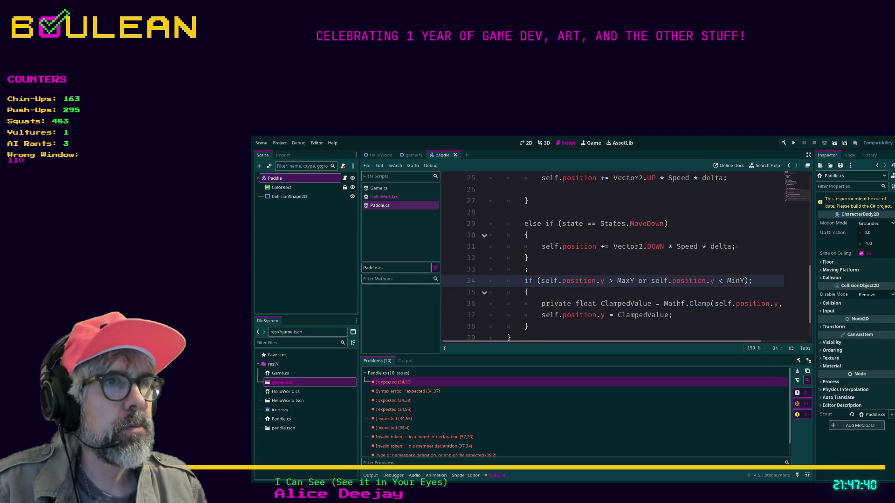
{"action": "scroll", "coordinate": [614, 259], "scroll_direction": "right", "scroll_amount": 2}
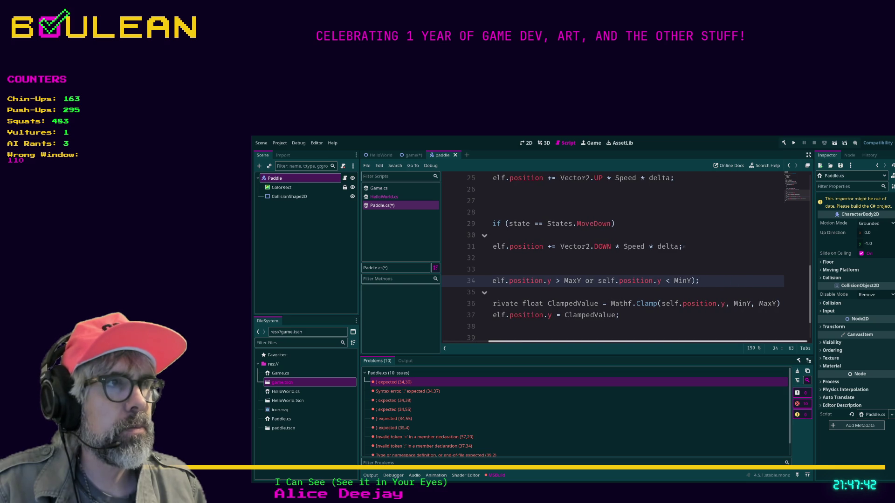
{"action": "left_click", "coordinate": [781, 303]}
{"action": "type", "text": ";"}
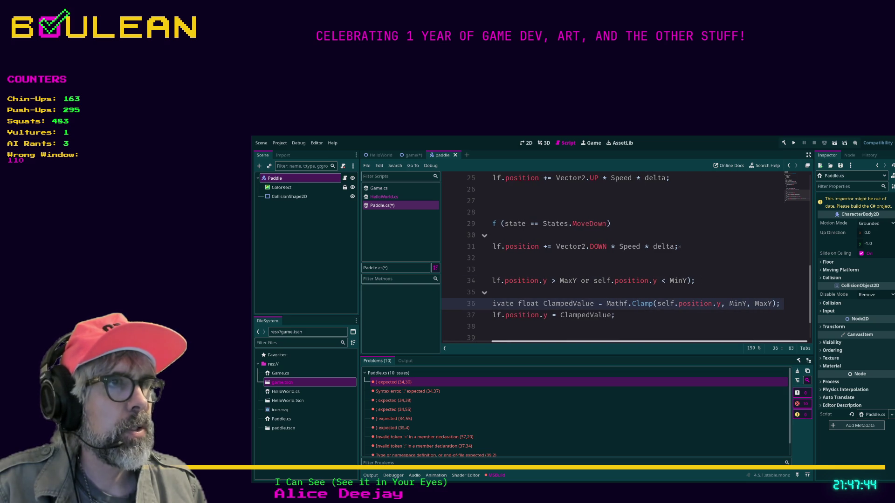
{"action": "scroll", "coordinate": [509, 338], "scroll_direction": "left", "scroll_amount": 2}
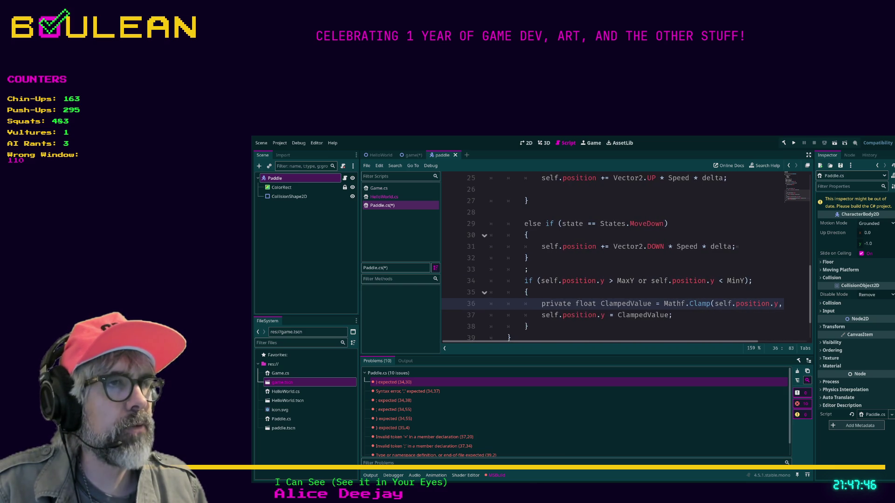
{"action": "scroll", "coordinate": [606, 256], "scroll_direction": "down", "scroll_amount": 1}
{"action": "key", "text": "ctrl+s"}
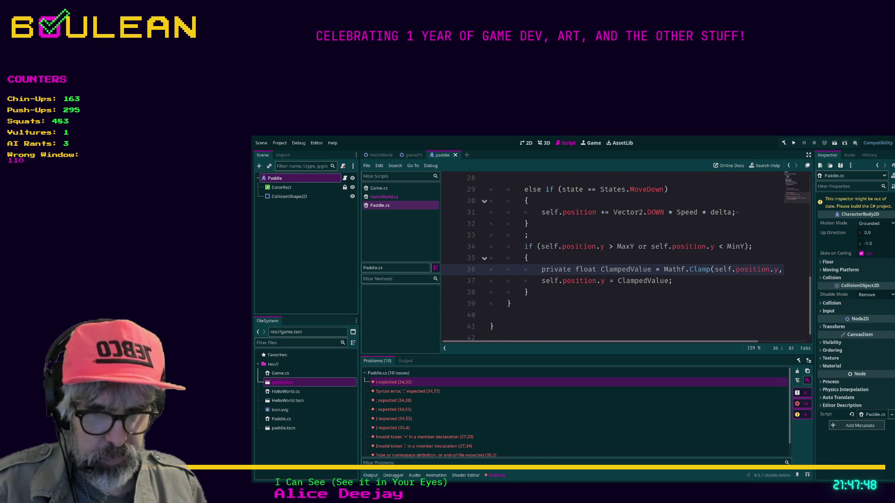
Rebuild, then wrap the line 34 comparisons as '(... > MaxY) or (... < MinY)' and rebuild
{"action": "key", "text": "alt+b"}
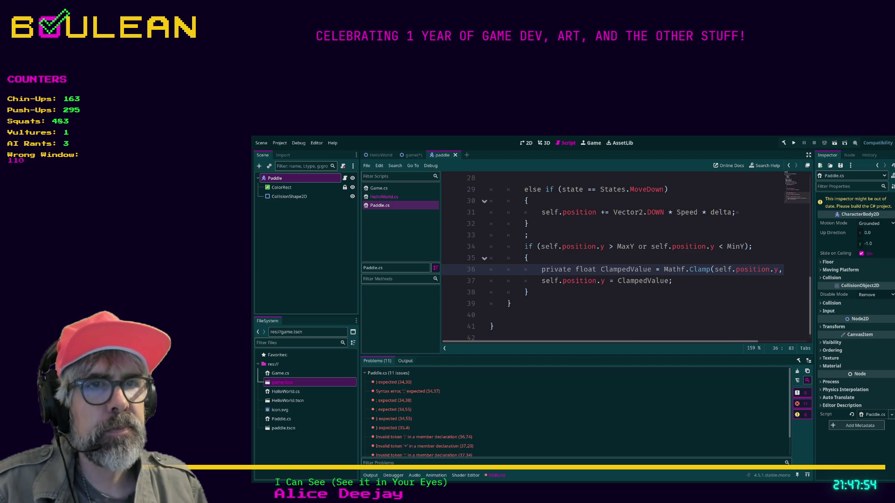
{"action": "left_click", "coordinate": [394, 383]}
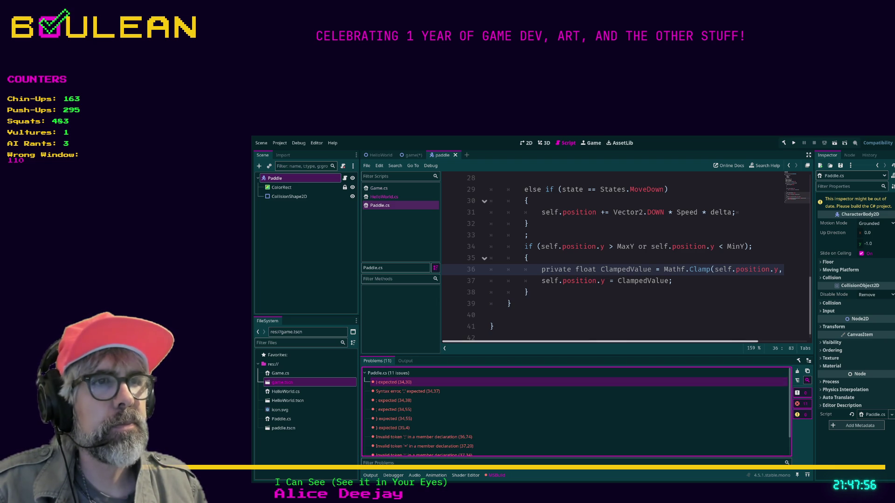
{"action": "scroll", "coordinate": [615, 257], "scroll_direction": "right", "scroll_amount": 2}
{"action": "scroll", "coordinate": [615, 256], "scroll_direction": "left", "scroll_amount": 1}
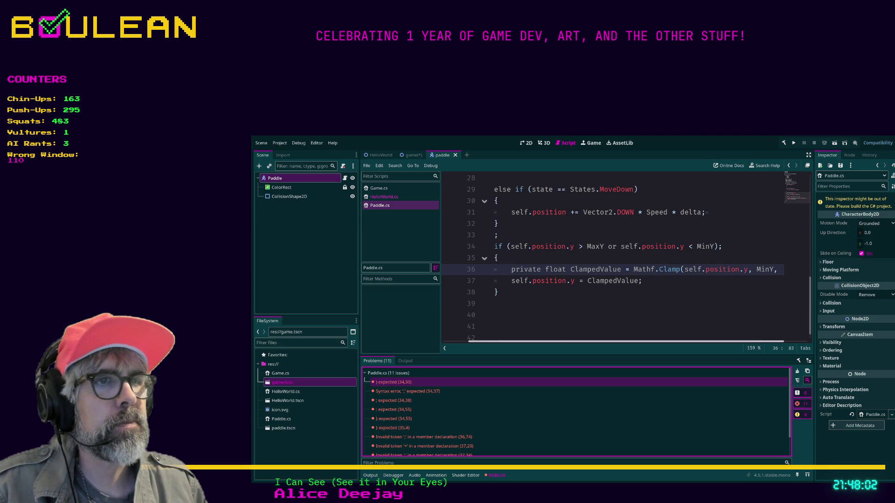
{"action": "scroll", "coordinate": [614, 264], "scroll_direction": "left", "scroll_amount": 2}
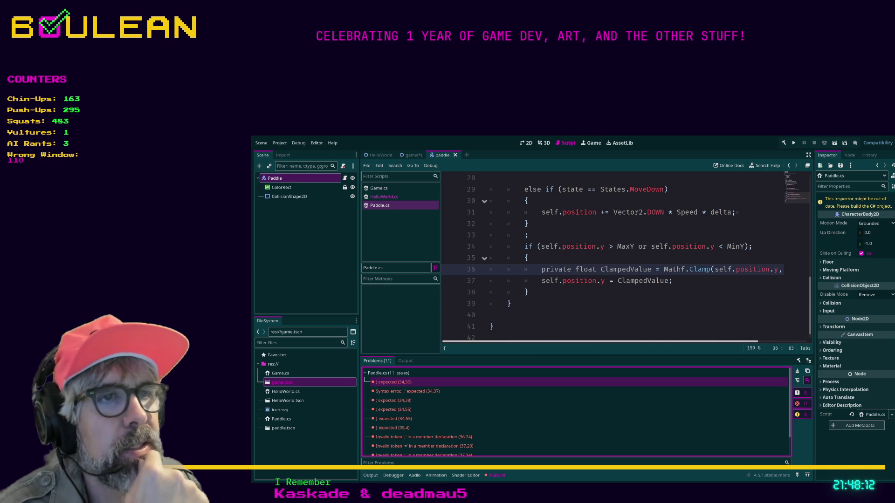
{"action": "scroll", "coordinate": [625, 256], "scroll_direction": "right", "scroll_amount": 1}
{"action": "scroll", "coordinate": [625, 256], "scroll_direction": "left", "scroll_amount": 1}
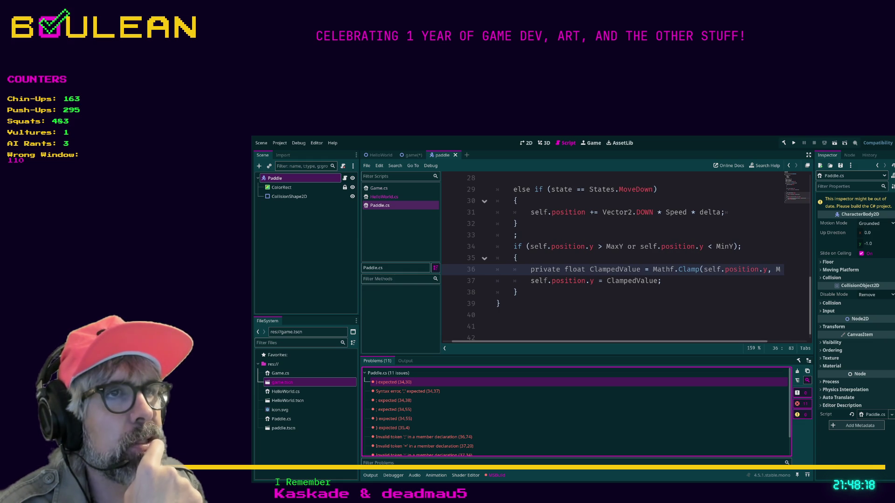
{"action": "left_click", "coordinate": [623, 246]}
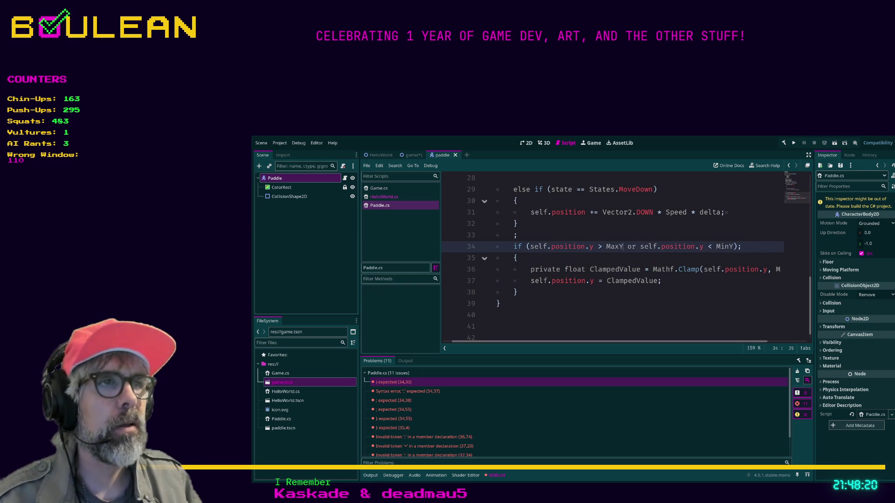
{"action": "type", "text": ") or ("}
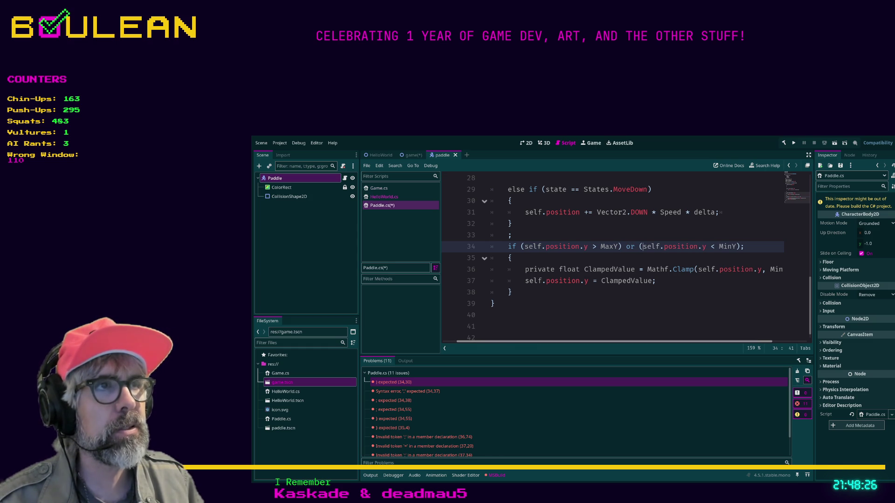
{"action": "left_click", "coordinate": [490, 315]}
{"action": "type", "text": "}"}
{"action": "key", "text": "alt+b"}
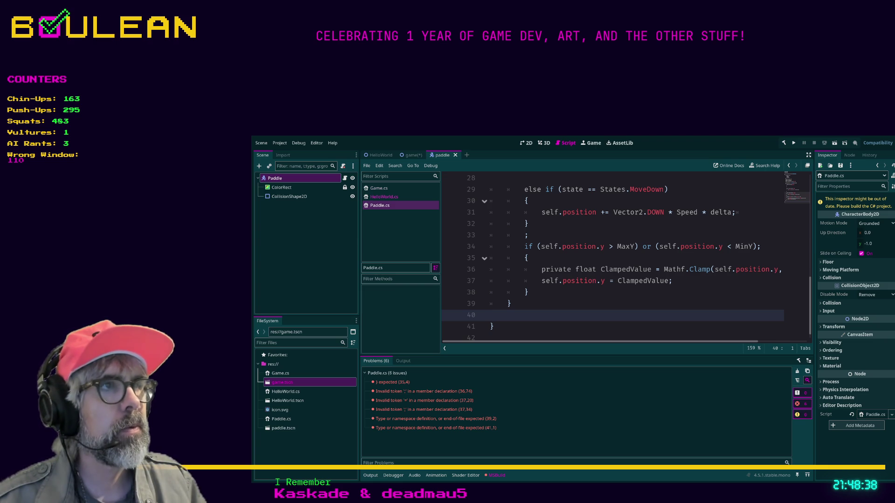
Remove the trailing semicolon after the line 34 if condition and review the code above
{"action": "left_click", "coordinate": [762, 246]}
{"action": "key", "text": "BackSpace"}
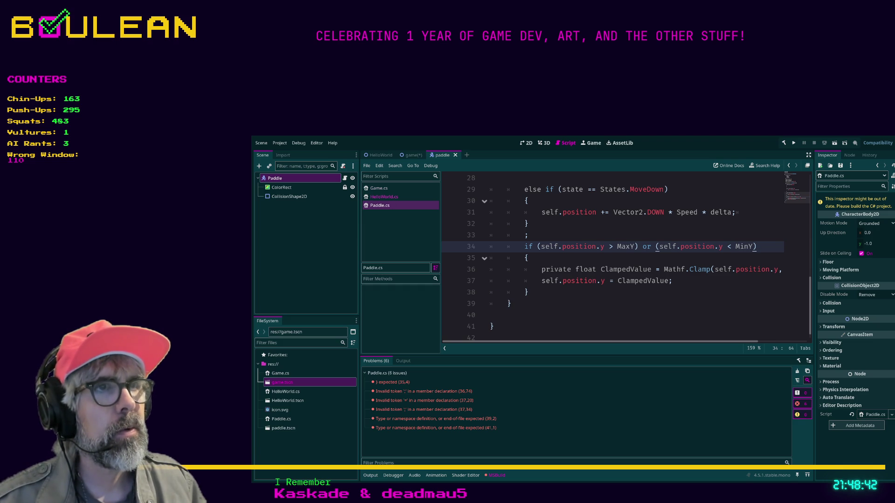
{"action": "scroll", "coordinate": [624, 256], "scroll_direction": "up", "scroll_amount": 1}
{"action": "left_click", "coordinate": [699, 224]}
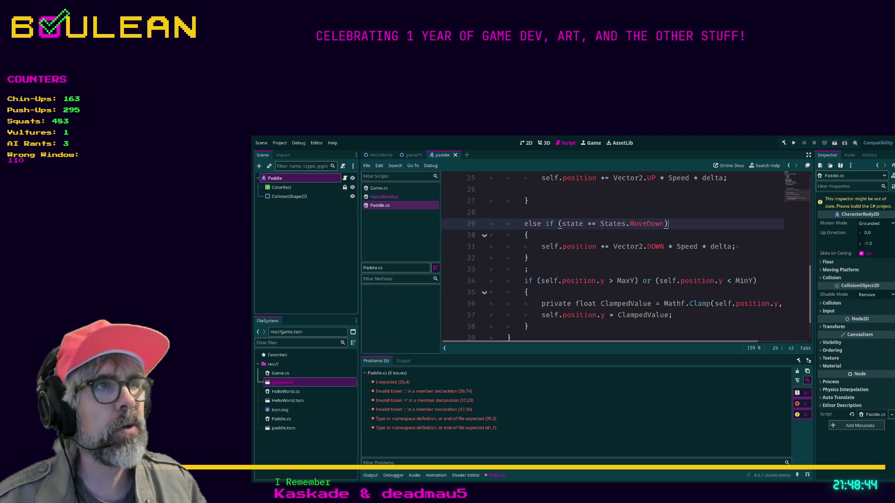
{"action": "scroll", "coordinate": [699, 224], "scroll_direction": "up", "scroll_amount": 2}
{"action": "left_click", "coordinate": [699, 223]}
{"action": "scroll", "coordinate": [659, 224], "scroll_direction": "down", "scroll_amount": 3}
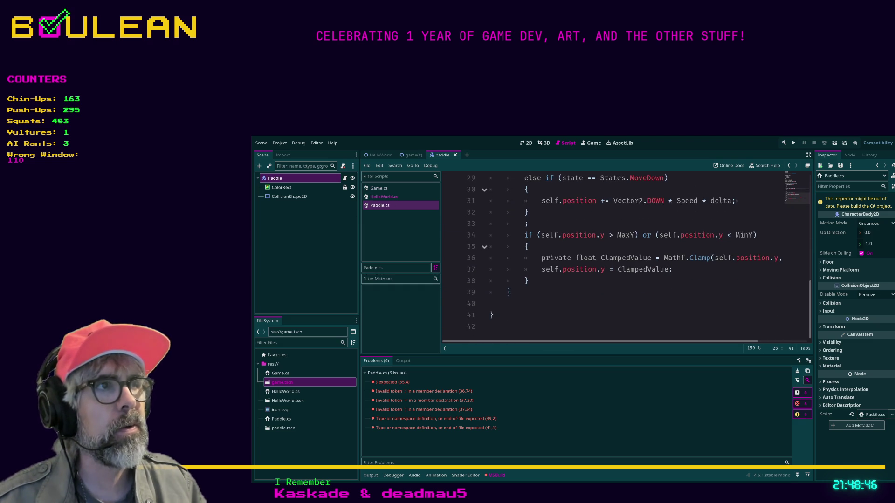
{"action": "left_click", "coordinate": [509, 292]}
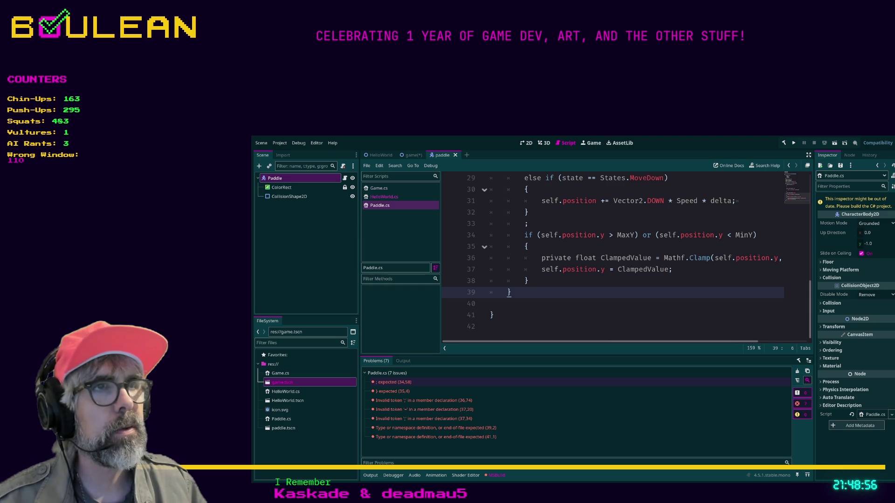
Drop the inner parentheses, join the two comparisons with '||', and save Paddle.cs
{"action": "left_click", "coordinate": [394, 382]}
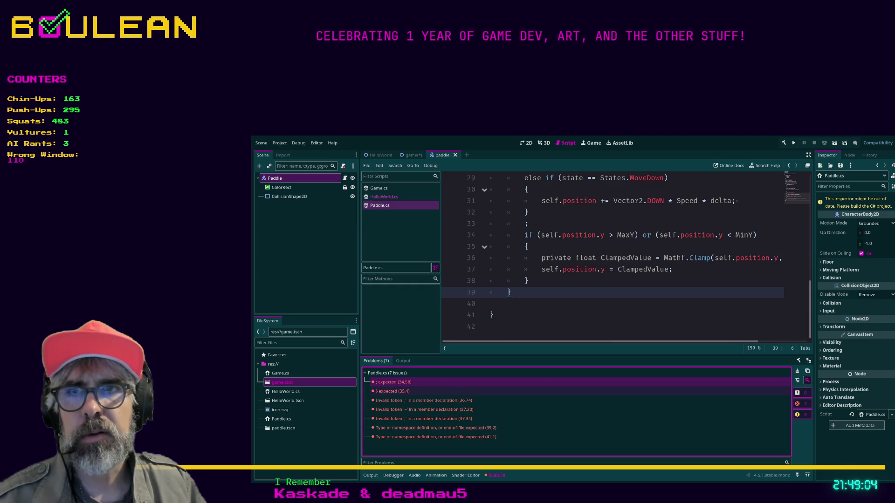
{"action": "left_click", "coordinate": [639, 235]}
{"action": "key", "text": "BackSpace"}
{"action": "left_click", "coordinate": [652, 235]}
{"action": "key", "text": "BackSpace"}
{"action": "key", "text": "BackSpace"}
{"action": "key", "text": "BackSpace"}
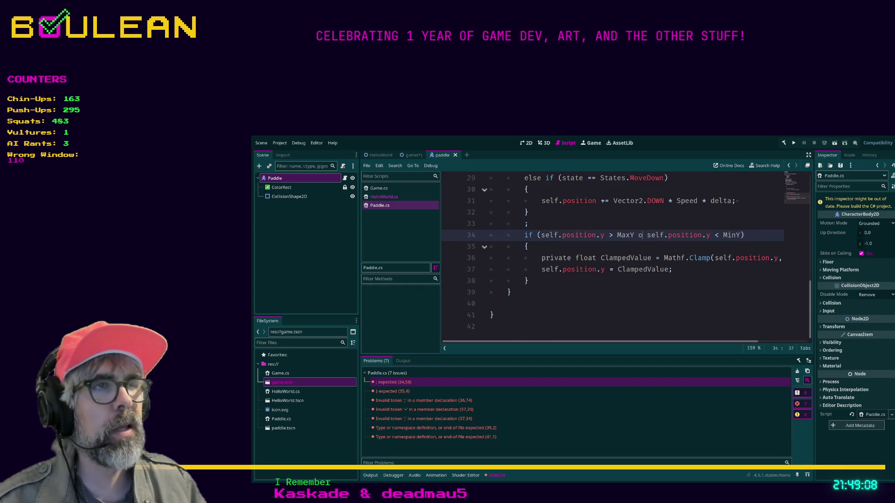
{"action": "type", "text": "||"}
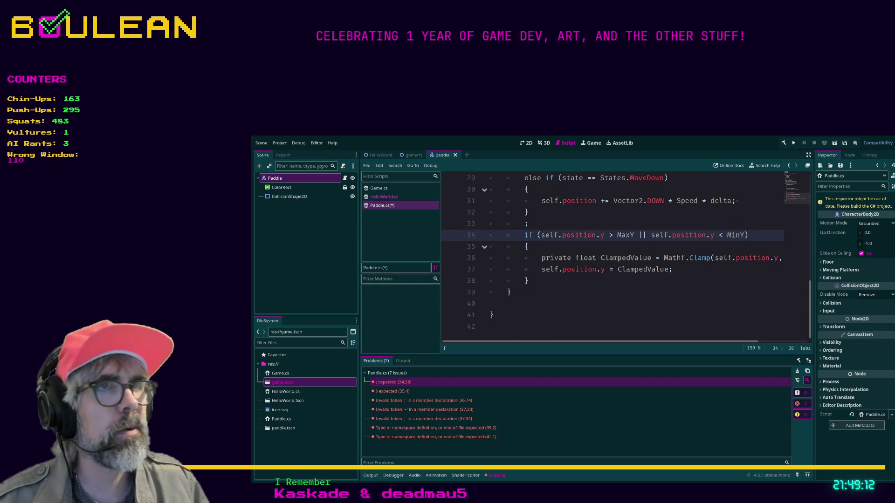
{"action": "left_click", "coordinate": [528, 246]}
{"action": "key", "text": "ctrl+s"}
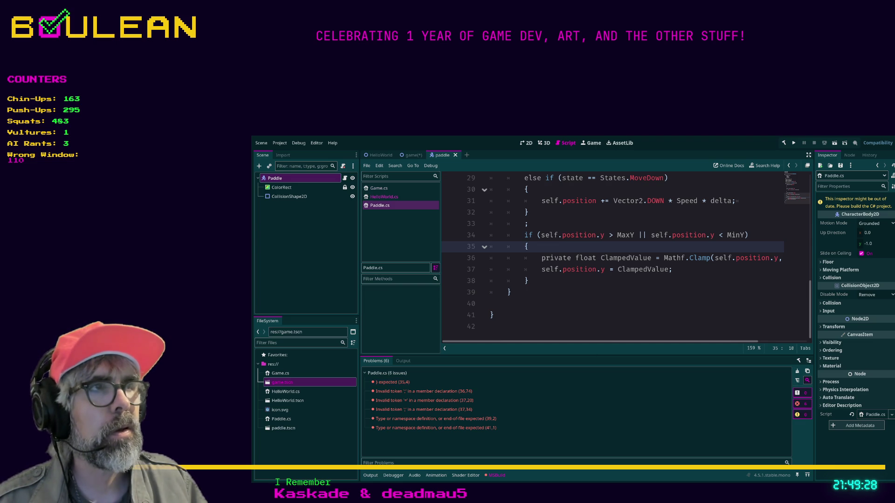
Hide the side docks with distraction-free mode for a wider code view
{"action": "scroll", "coordinate": [625, 256], "scroll_direction": "right", "scroll_amount": 4}
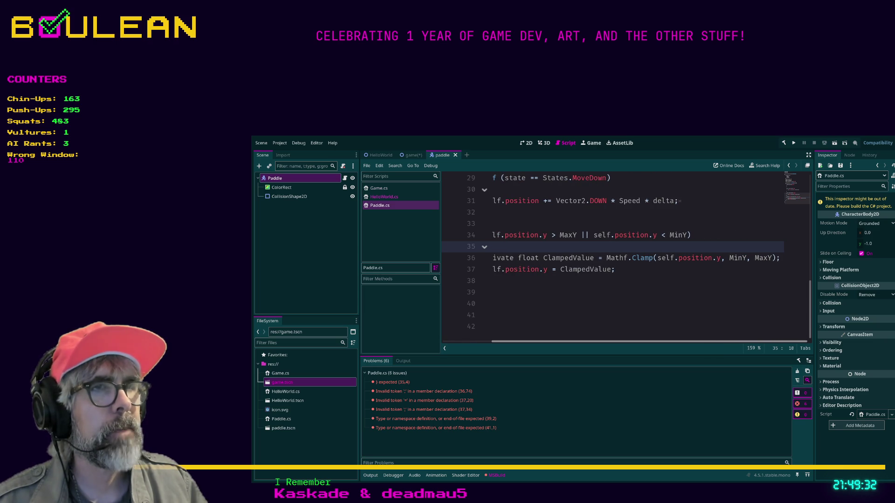
{"action": "scroll", "coordinate": [625, 257], "scroll_direction": "left", "scroll_amount": 4}
{"action": "key", "text": "ctrl+shift+F11"}
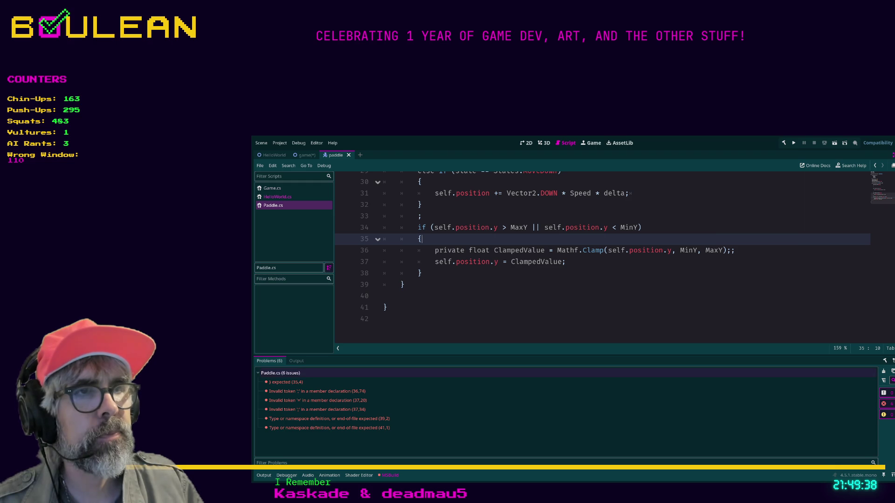
Enlarge the code area and delete the duplicate semicolon on line 36 and the stray semicolon
{"action": "left_click_drag", "start_coordinate": [577, 356], "coordinate": [577, 391]}
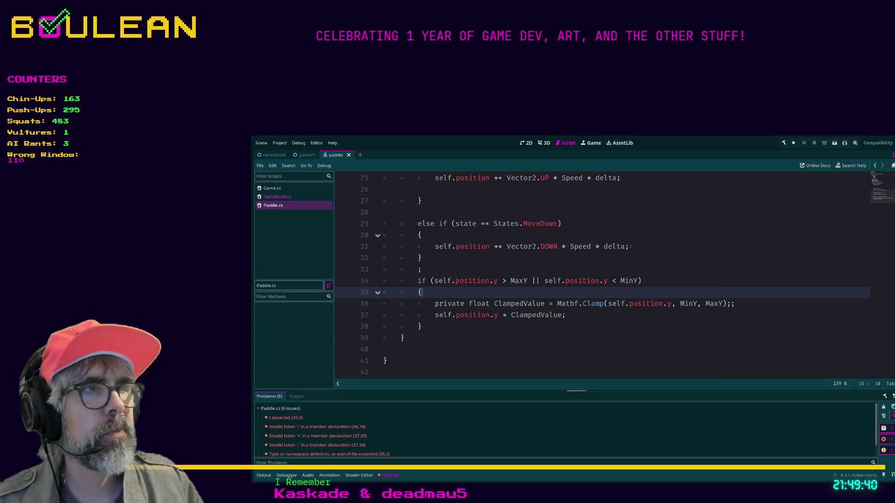
{"action": "left_click", "coordinate": [735, 304]}
{"action": "key", "text": "BackSpace"}
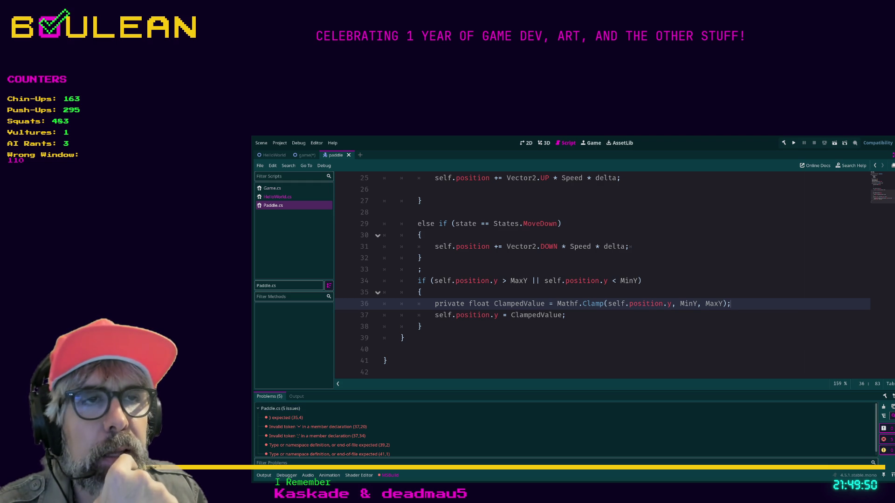
{"action": "left_click", "coordinate": [423, 269]}
{"action": "key", "text": "BackSpace"}
{"action": "key", "text": "BackSpace"}
{"action": "key", "text": "BackSpace"}
{"action": "key", "text": "BackSpace"}
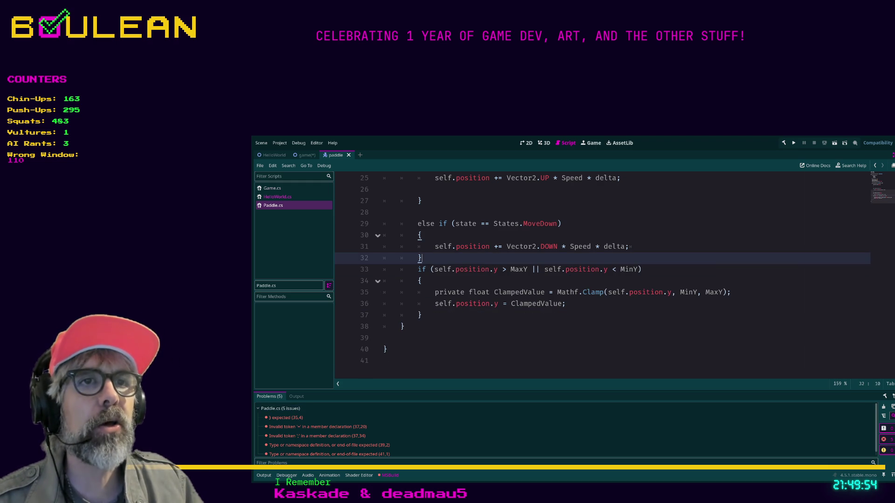
Remove the empty line 28, save the script, and build the .NET project
{"action": "left_click", "coordinate": [383, 212]}
{"action": "scroll", "coordinate": [601, 275], "scroll_direction": "up", "scroll_amount": 1}
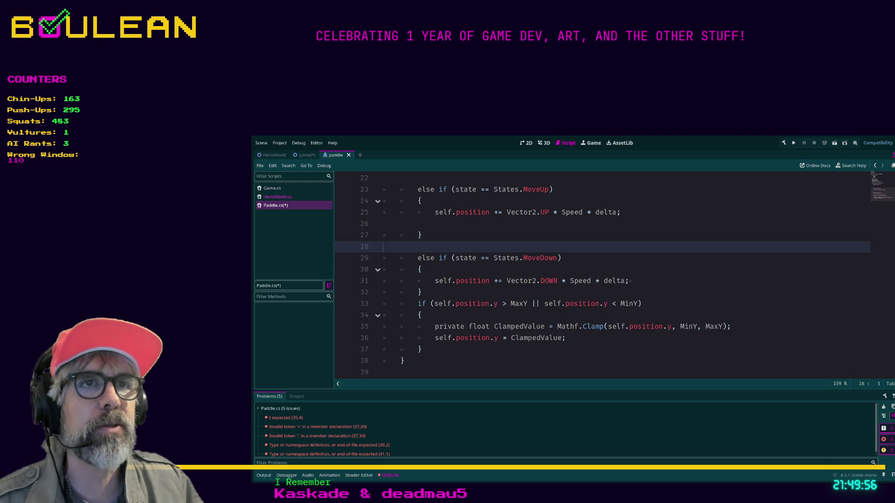
{"action": "key", "text": "BackSpace"}
{"action": "left_click", "coordinate": [422, 338]}
{"action": "key", "text": "ctrl+s"}
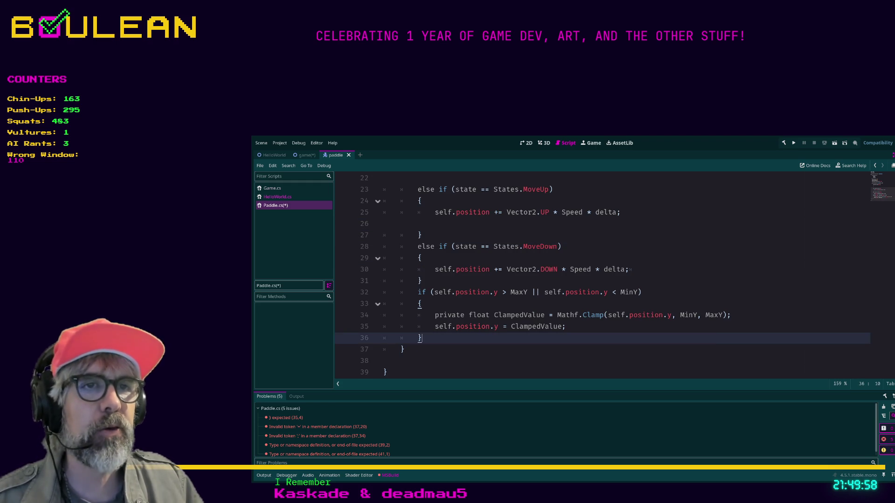
{"action": "key", "text": "F5"}
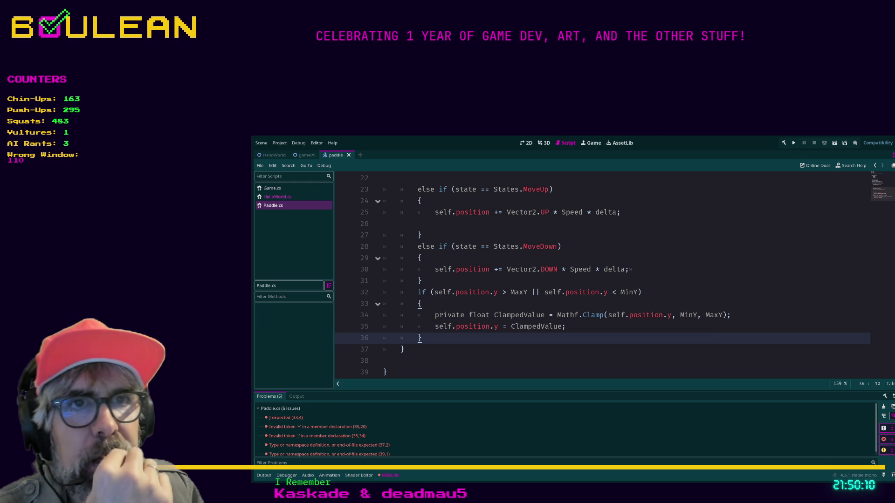
Check the braces of the clamp, MoveDown and _Process blocks, then select 'private' on line 34
{"action": "left_click", "coordinate": [421, 304]}
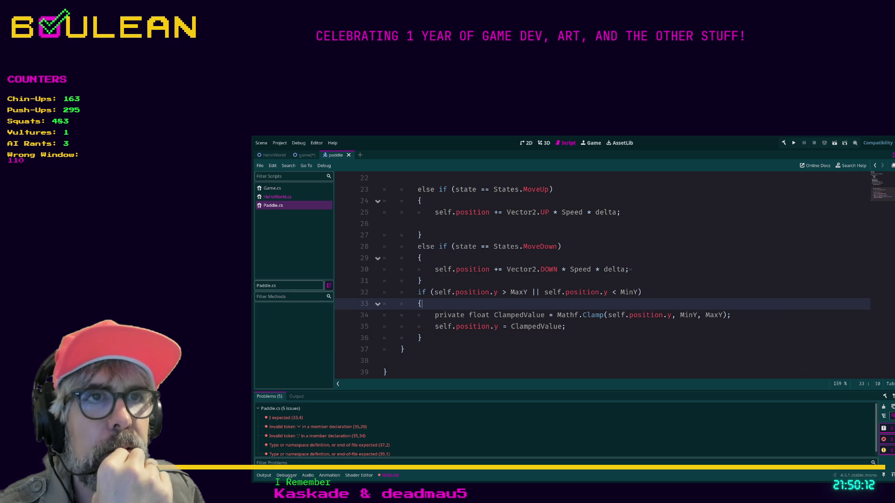
{"action": "left_click", "coordinate": [421, 258]}
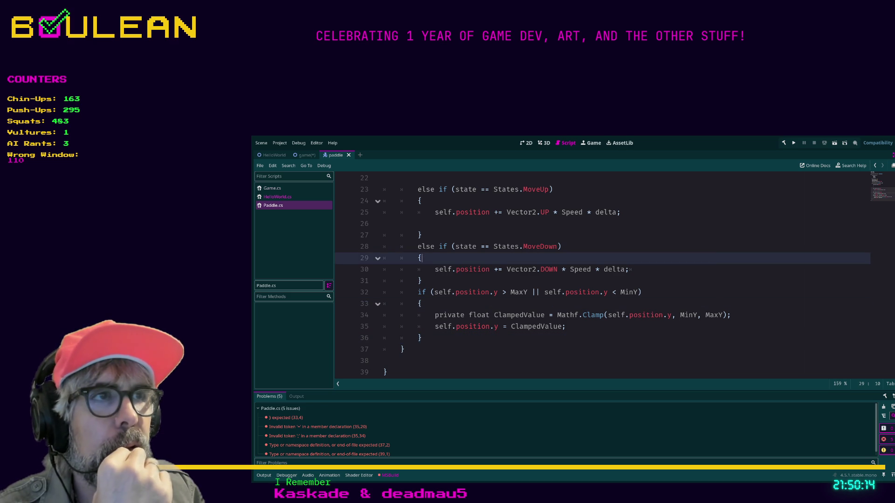
{"action": "left_click", "coordinate": [421, 281]}
{"action": "scroll", "coordinate": [601, 275], "scroll_direction": "up", "scroll_amount": 1}
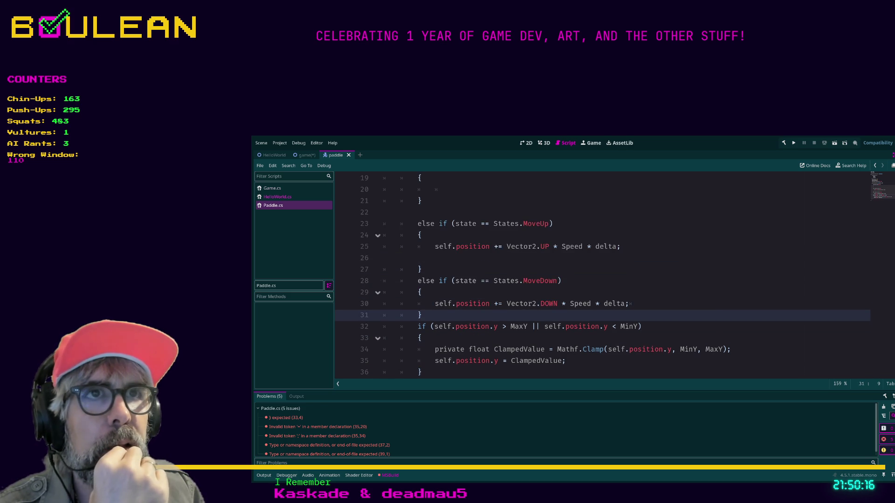
{"action": "scroll", "coordinate": [603, 274], "scroll_direction": "up", "scroll_amount": 2}
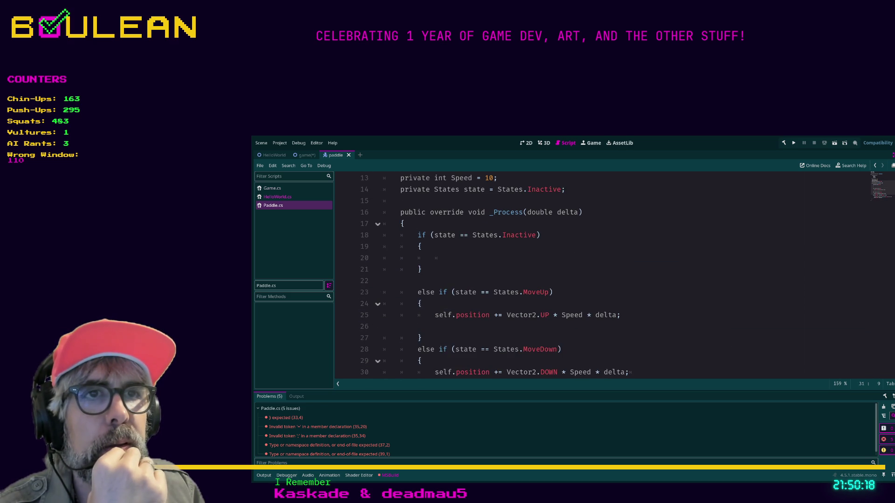
{"action": "scroll", "coordinate": [602, 275], "scroll_direction": "down", "scroll_amount": 1}
{"action": "scroll", "coordinate": [602, 275], "scroll_direction": "up", "scroll_amount": 3}
{"action": "left_click", "coordinate": [402, 292]}
{"action": "scroll", "coordinate": [601, 275], "scroll_direction": "down", "scroll_amount": 6}
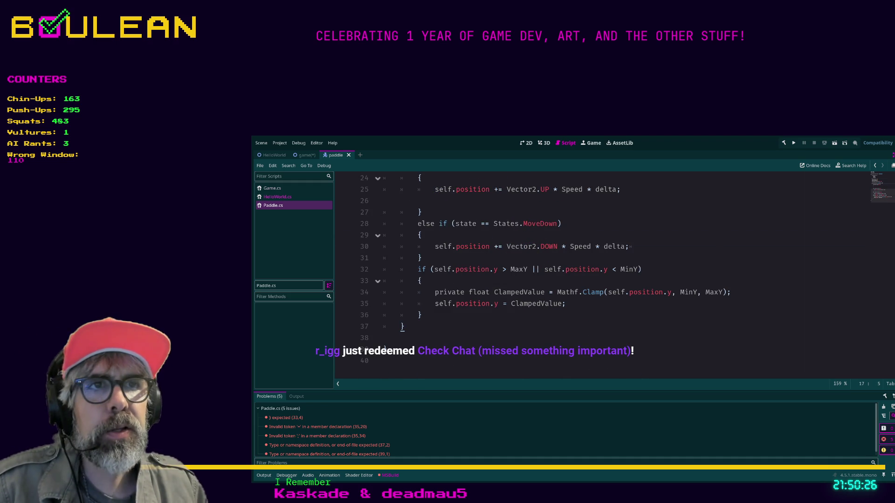
{"action": "scroll", "coordinate": [602, 275], "scroll_direction": "up", "scroll_amount": 1}
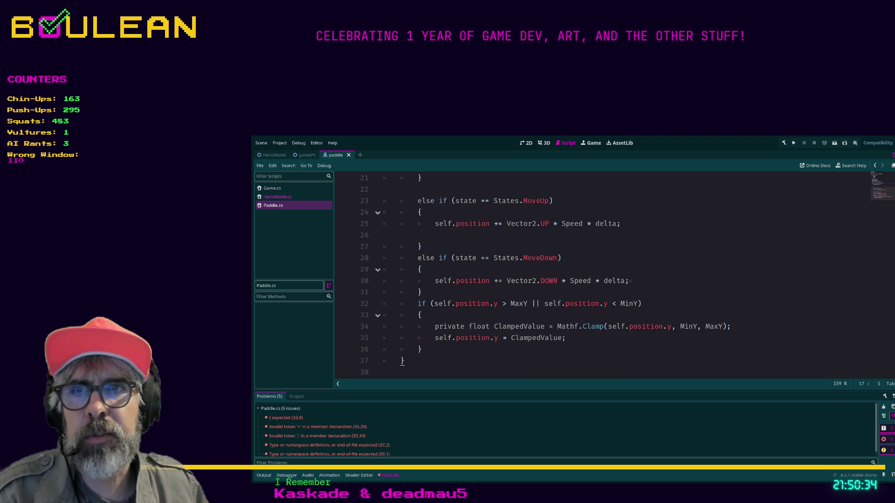
{"action": "double_click", "coordinate": [449, 326]}
Delete 'private' from the ClampedValue declaration and rebuild the .NET project
{"action": "key", "text": "Delete"}
{"action": "key", "text": "Delete"}
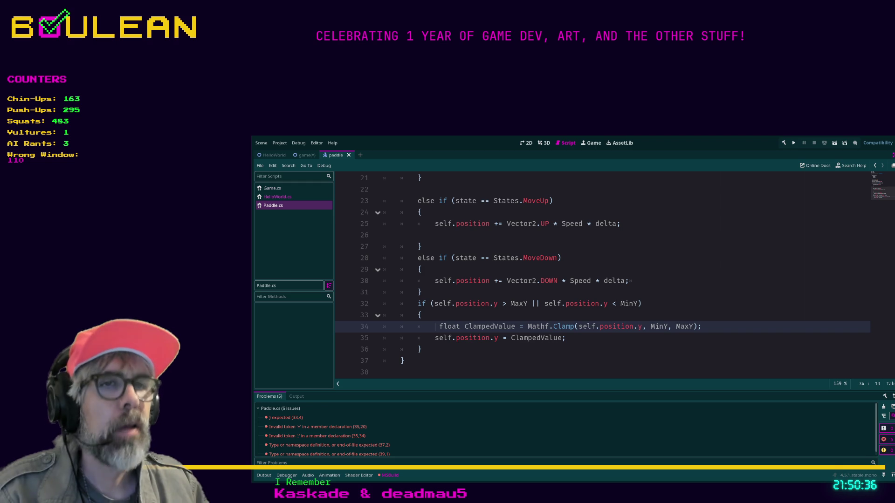
{"action": "left_click", "coordinate": [566, 337]}
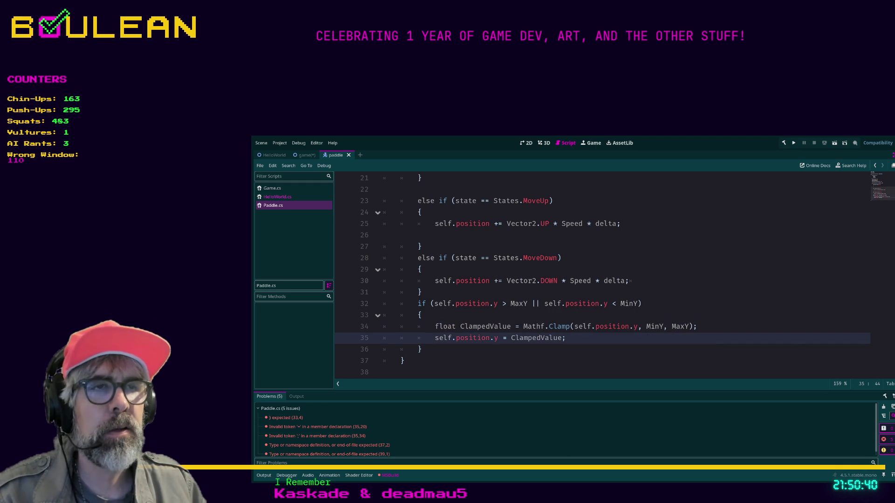
{"action": "key", "text": "F5"}
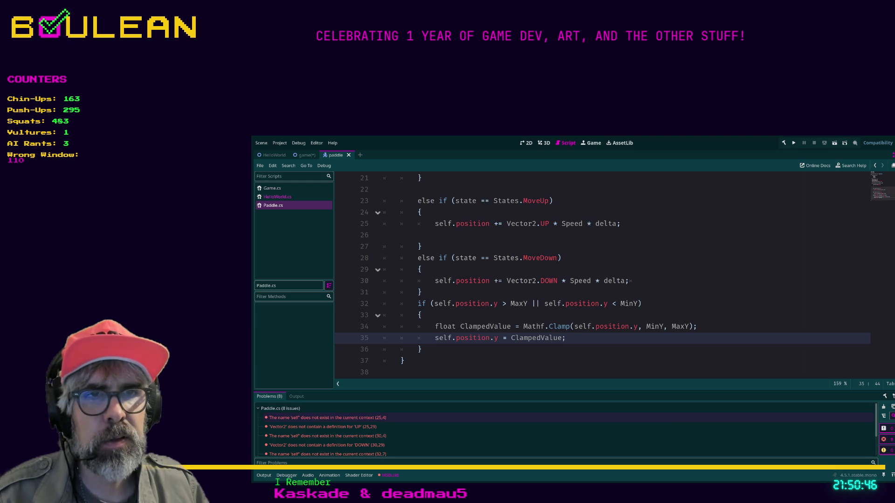
Inspect the 'self' does not exist errors and select every occurrence of 'self'
{"action": "left_click", "coordinate": [326, 418]}
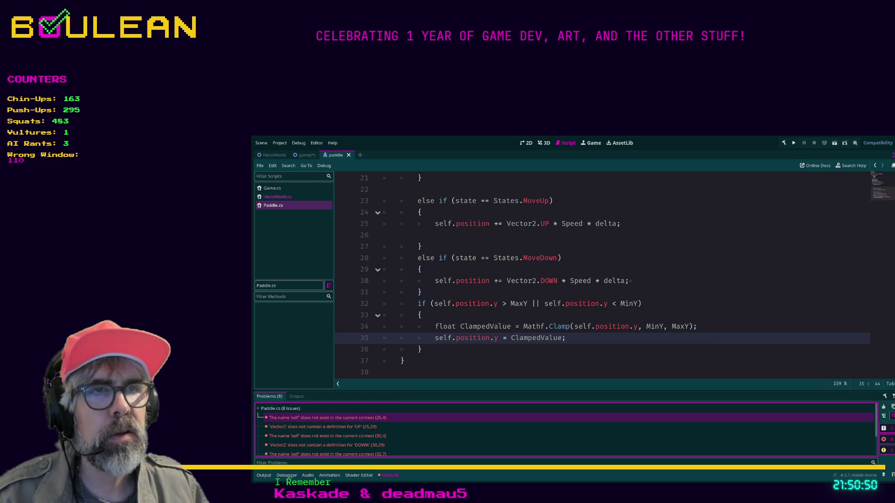
{"action": "scroll", "coordinate": [601, 275], "scroll_direction": "up", "scroll_amount": 1}
{"action": "scroll", "coordinate": [602, 275], "scroll_direction": "up", "scroll_amount": 2}
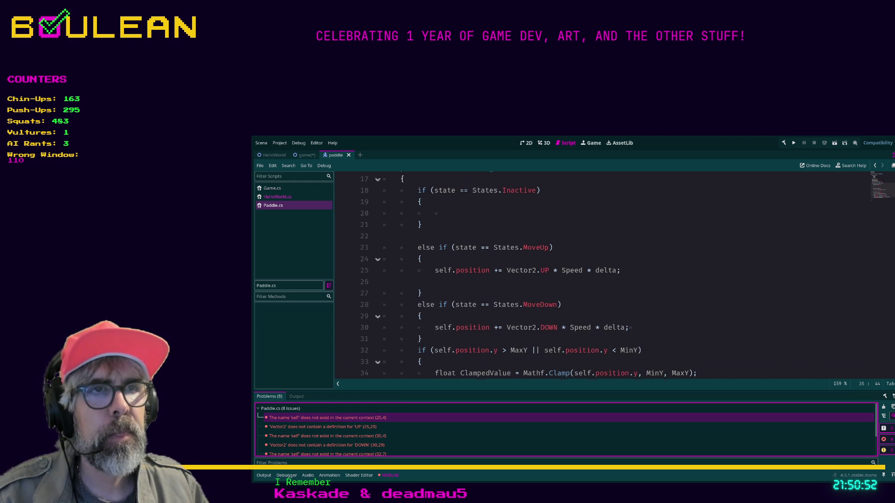
{"action": "scroll", "coordinate": [601, 275], "scroll_direction": "up", "scroll_amount": 1}
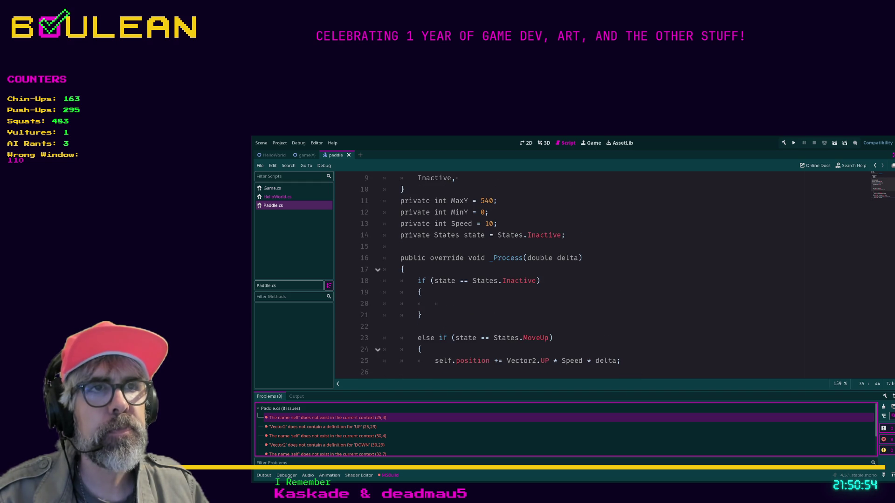
{"action": "scroll", "coordinate": [602, 275], "scroll_direction": "down", "scroll_amount": 1}
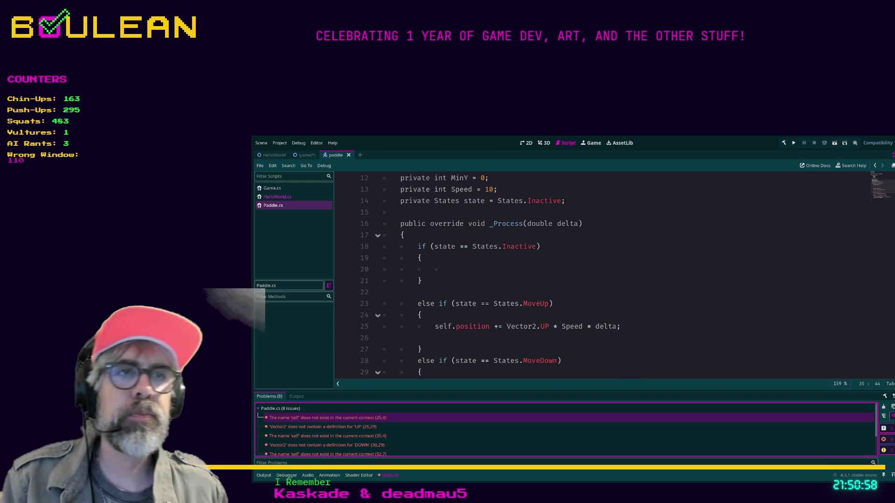
{"action": "scroll", "coordinate": [601, 275], "scroll_direction": "up", "scroll_amount": 4}
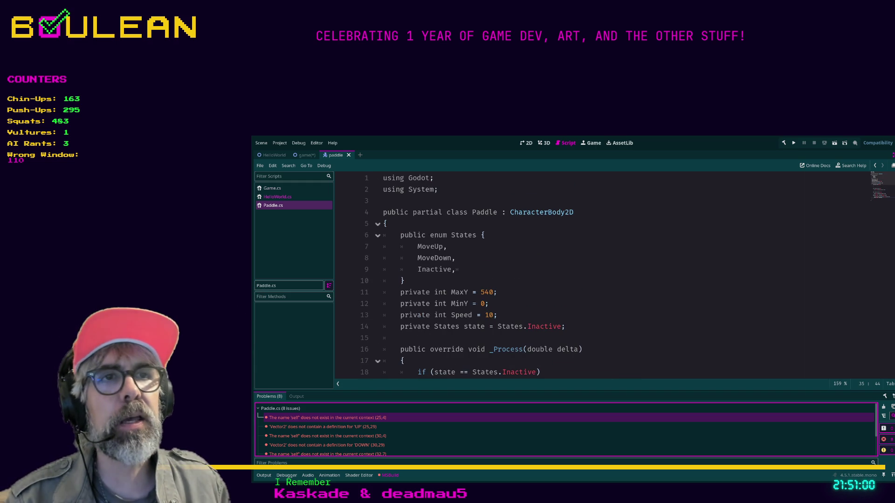
{"action": "scroll", "coordinate": [602, 275], "scroll_direction": "down", "scroll_amount": 4}
{"action": "scroll", "coordinate": [601, 275], "scroll_direction": "up", "scroll_amount": 4}
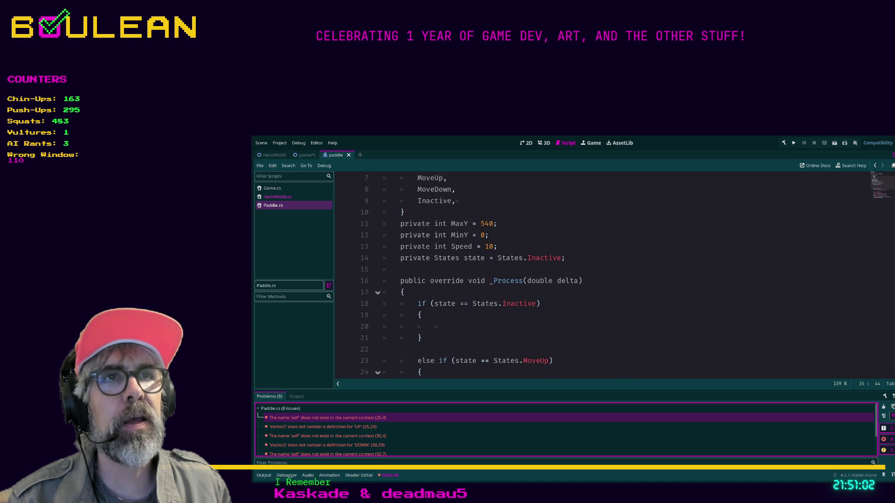
{"action": "scroll", "coordinate": [601, 275], "scroll_direction": "down", "scroll_amount": 7}
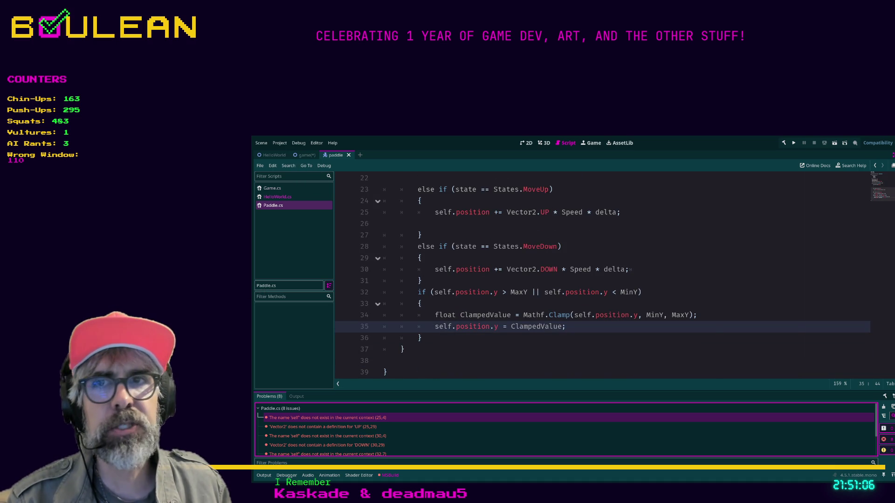
{"action": "double_click", "coordinate": [443, 326]}
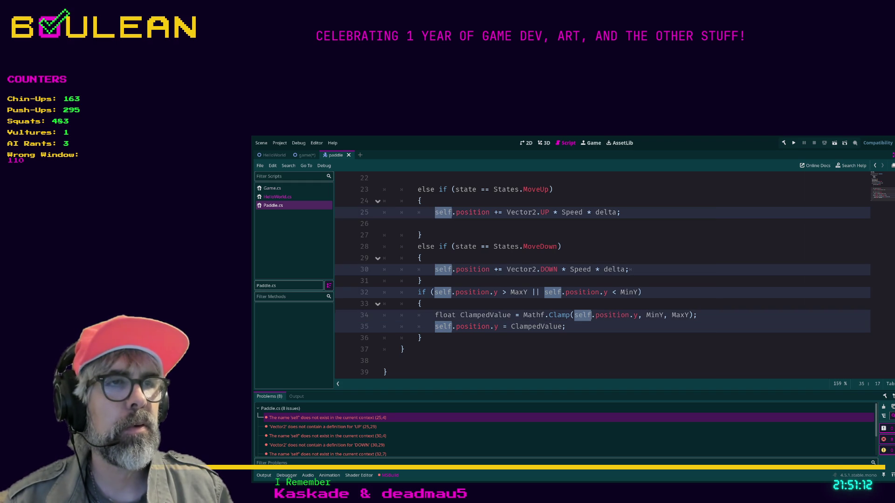
Strip 'self.' so every reference reads bare 'position', then save Paddle.cs
{"action": "key", "text": "BackSpace"}
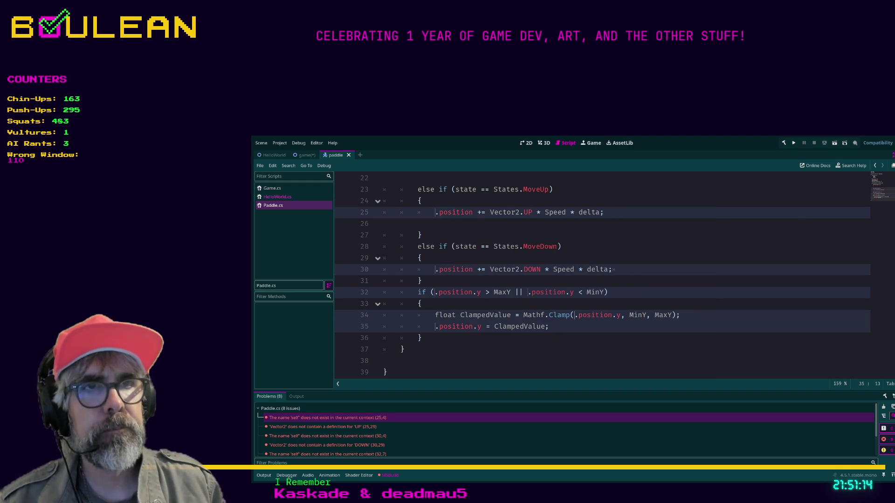
{"action": "key", "text": "BackSpace"}
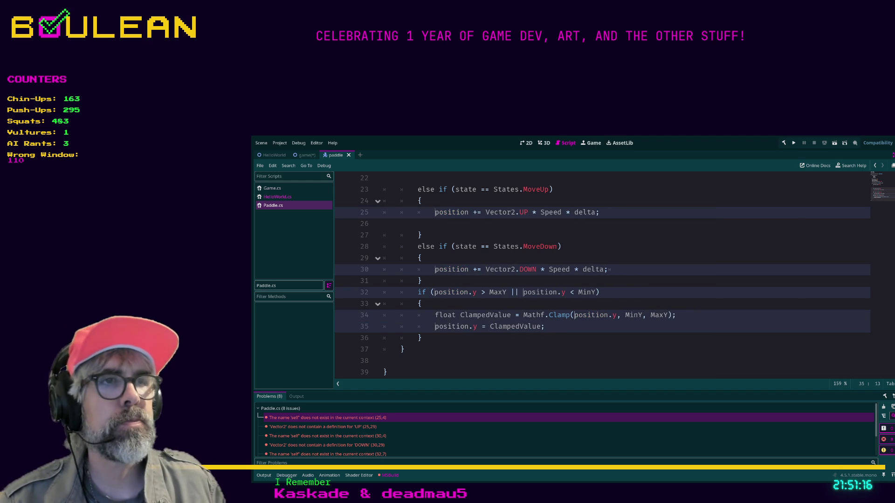
{"action": "key", "text": "Escape"}
{"action": "scroll", "coordinate": [601, 275], "scroll_direction": "up", "scroll_amount": 5}
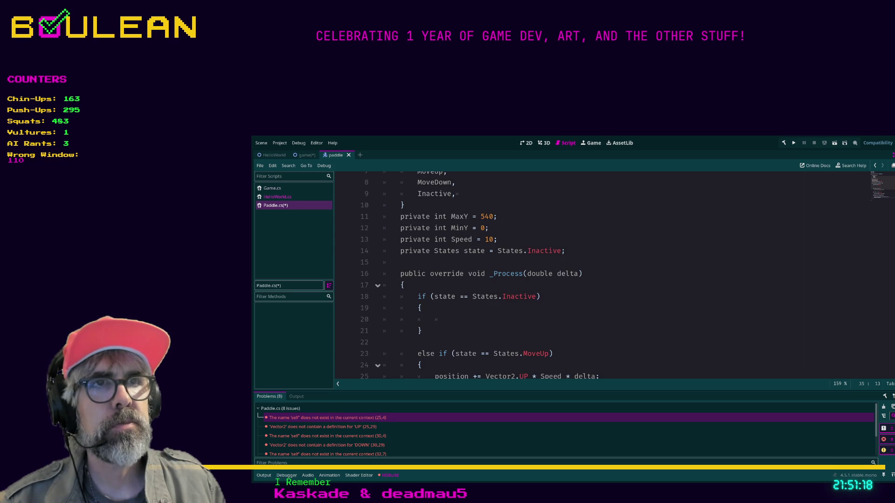
{"action": "left_click", "coordinate": [421, 331]}
{"action": "key", "text": "ctrl+s"}
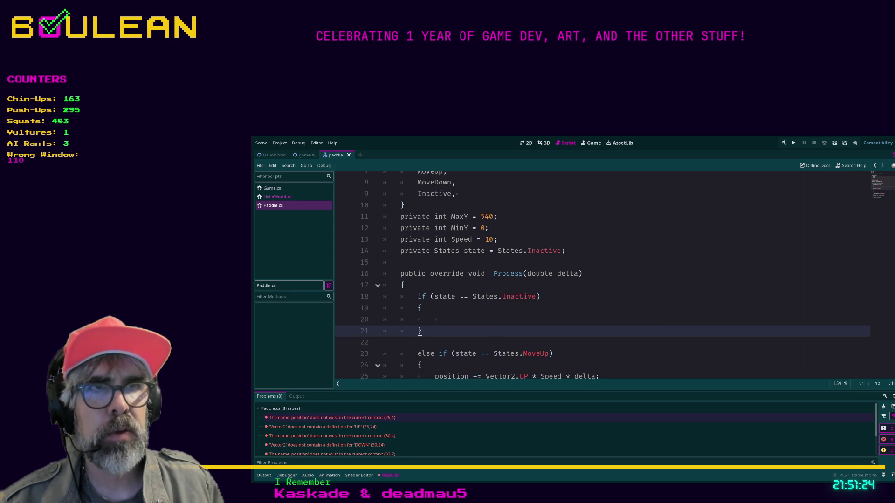
{"action": "scroll", "coordinate": [602, 275], "scroll_direction": "up", "scroll_amount": 3}
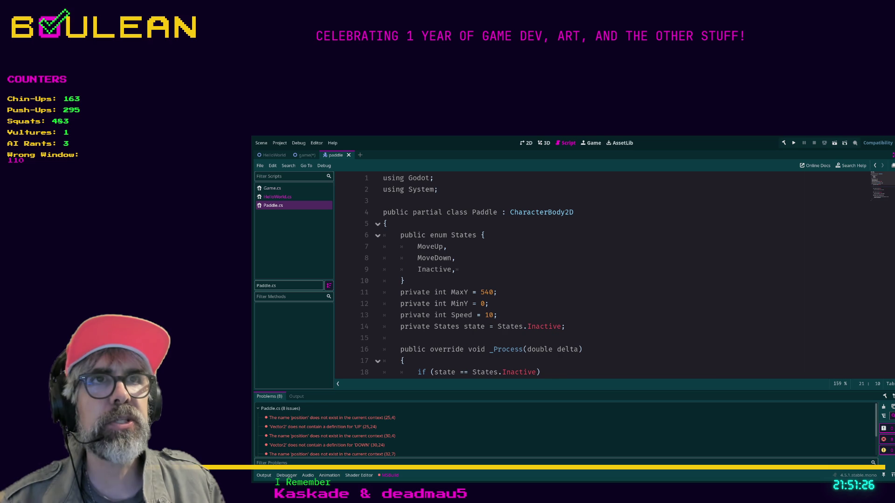
{"action": "scroll", "coordinate": [601, 275], "scroll_direction": "down", "scroll_amount": 3}
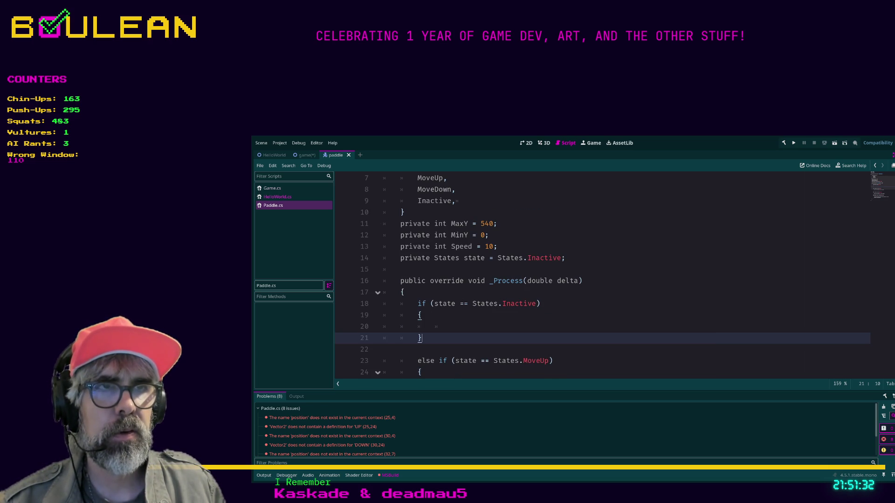
{"action": "scroll", "coordinate": [601, 275], "scroll_direction": "down", "scroll_amount": 3}
{"action": "scroll", "coordinate": [602, 275], "scroll_direction": "down", "scroll_amount": 1}
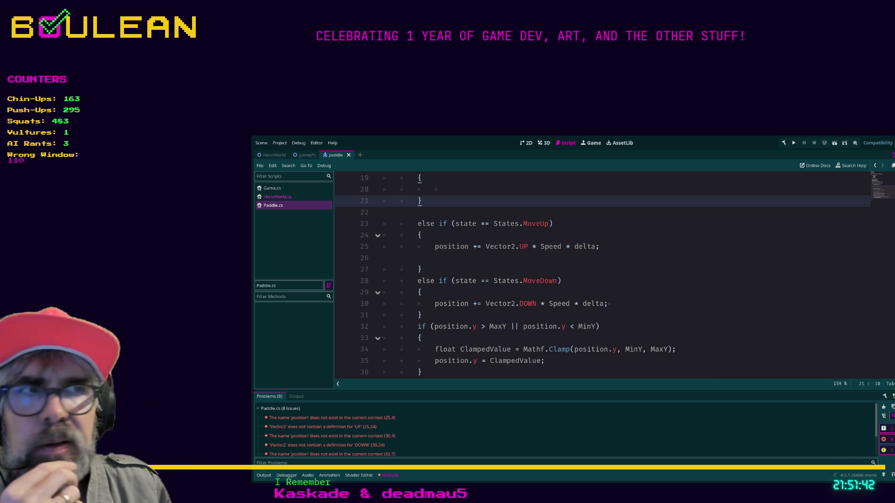
{"action": "double_click", "coordinate": [539, 327]}
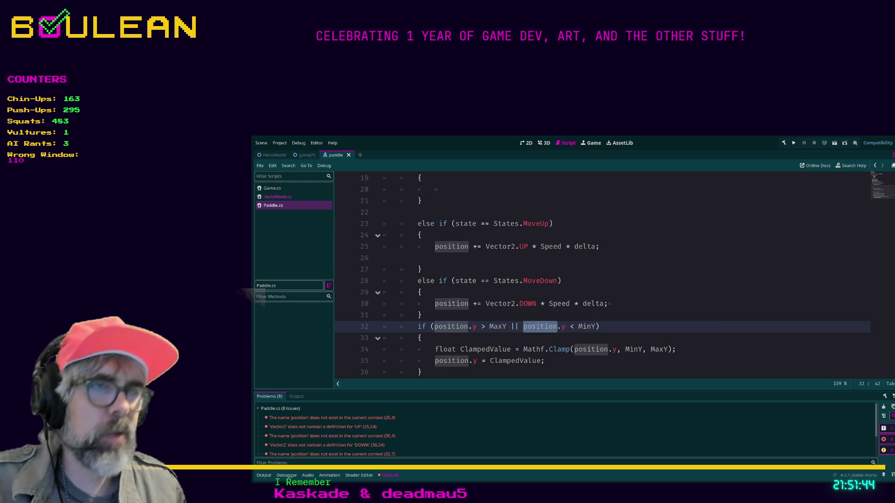
Rename every 'position' occurrence to 'Position' at once and review the movement code
{"action": "key", "text": "ctrl+d"}
{"action": "key", "text": "ctrl+d"}
{"action": "key", "text": "ctrl+d"}
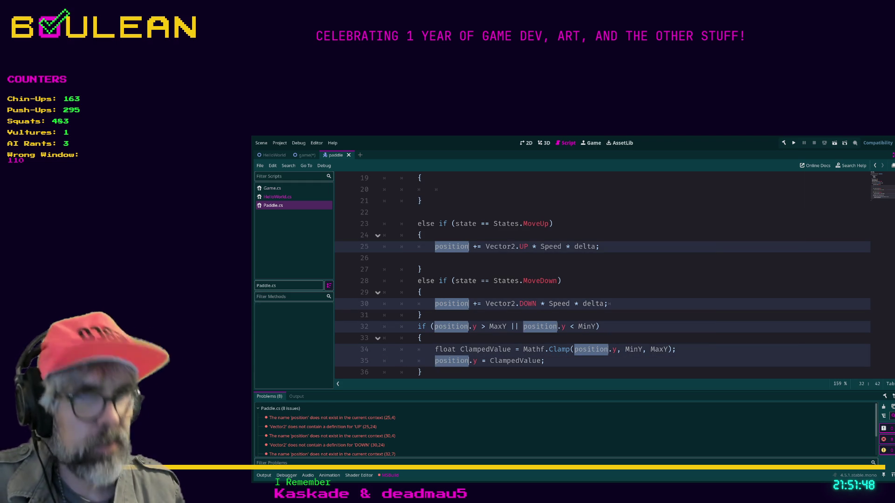
{"action": "type", "text": "Position"}
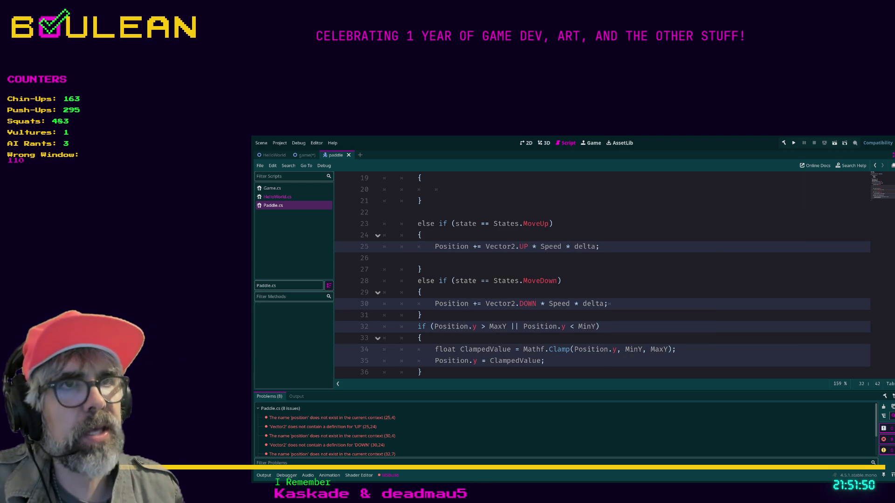
{"action": "key", "text": "Escape"}
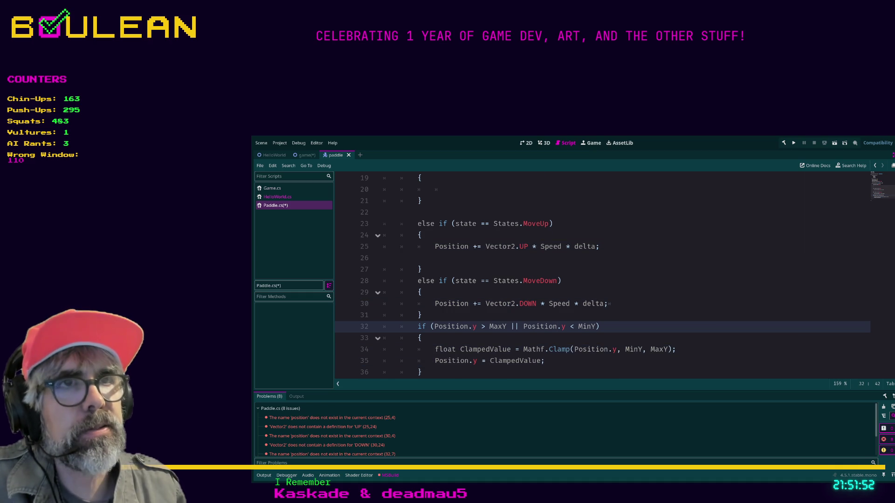
{"action": "scroll", "coordinate": [601, 275], "scroll_direction": "up", "scroll_amount": 2}
{"action": "scroll", "coordinate": [601, 275], "scroll_direction": "up", "scroll_amount": 1}
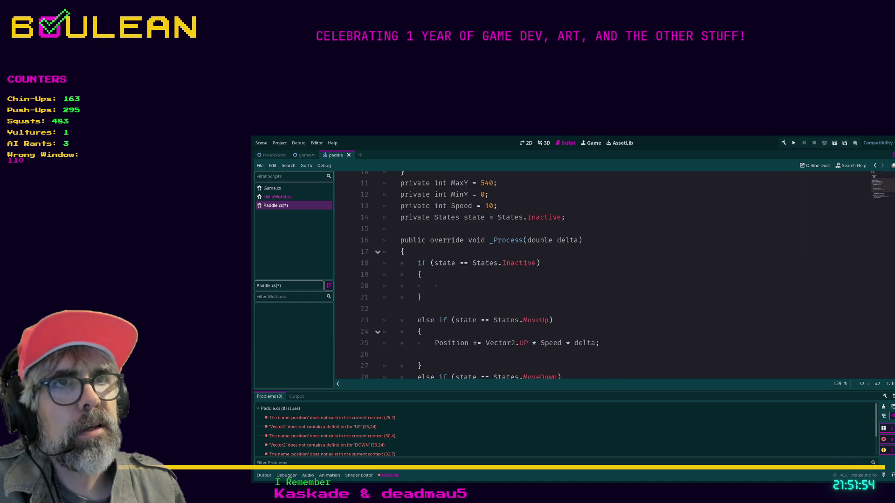
{"action": "scroll", "coordinate": [602, 275], "scroll_direction": "up", "scroll_amount": 1}
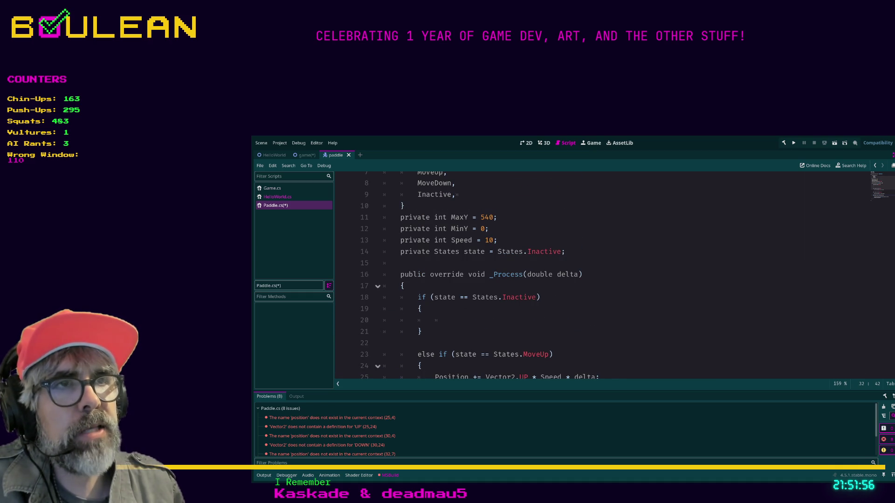
{"action": "scroll", "coordinate": [601, 275], "scroll_direction": "up", "scroll_amount": 2}
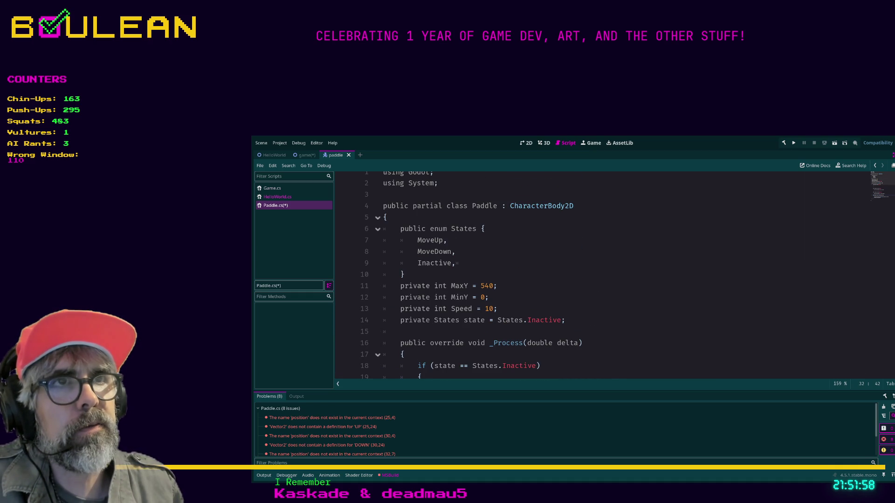
{"action": "scroll", "coordinate": [601, 275], "scroll_direction": "down", "scroll_amount": 7}
{"action": "left_click", "coordinate": [422, 298]}
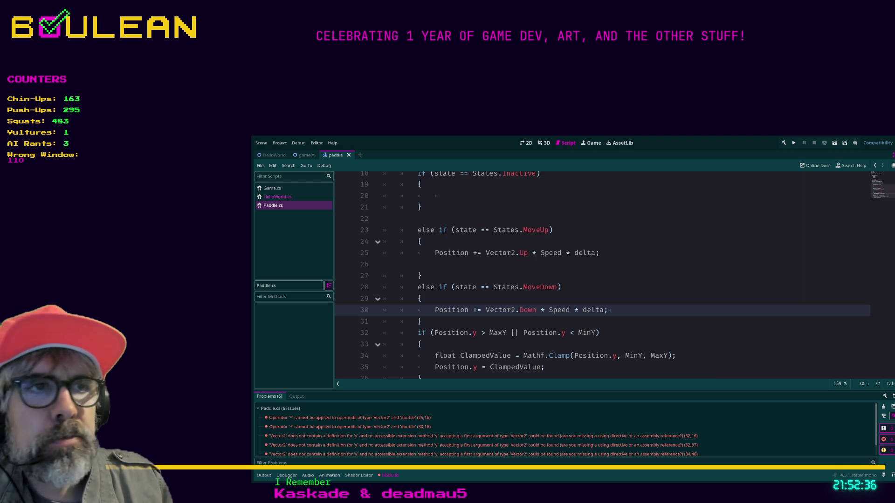
{"action": "scroll", "coordinate": [601, 275], "scroll_direction": "down", "scroll_amount": 2}
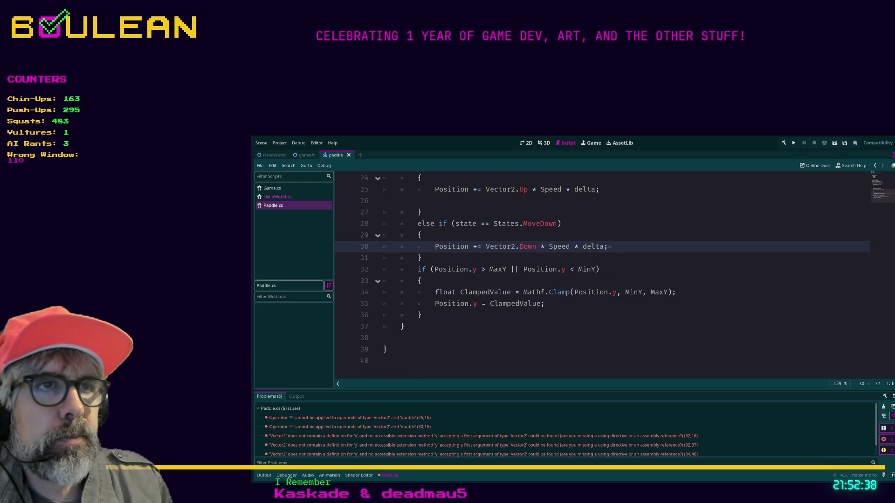
{"action": "left_click", "coordinate": [532, 269]}
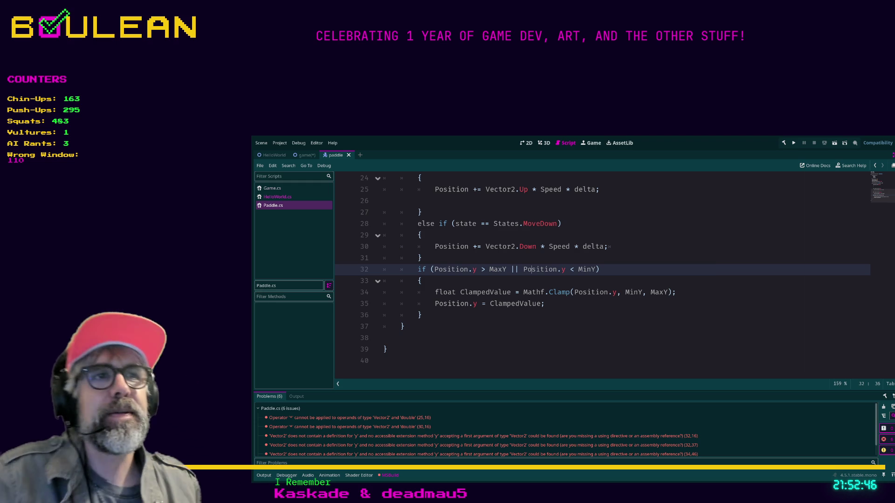
{"action": "scroll", "coordinate": [601, 275], "scroll_direction": "up", "scroll_amount": 2}
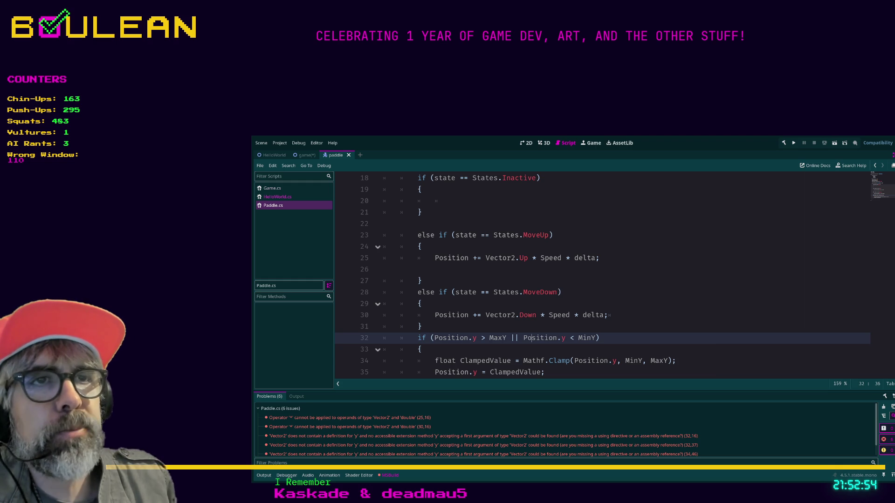
{"action": "left_click", "coordinate": [513, 258]}
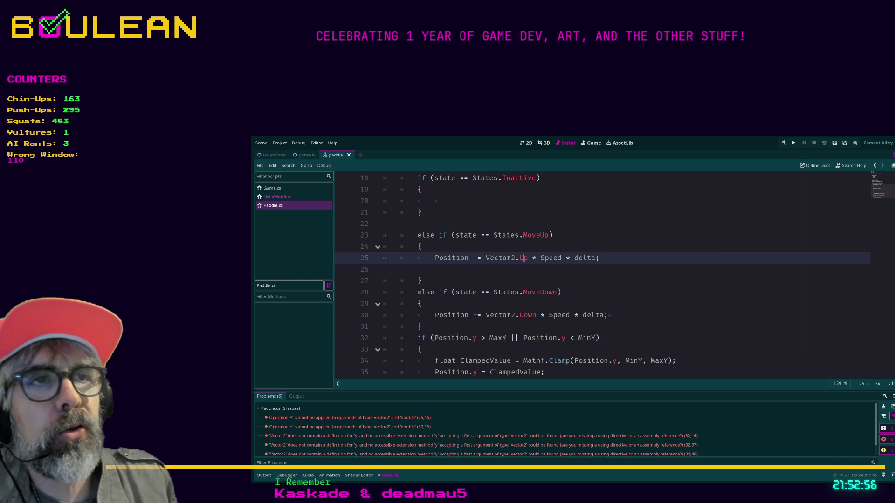
{"action": "left_click", "coordinate": [587, 258]}
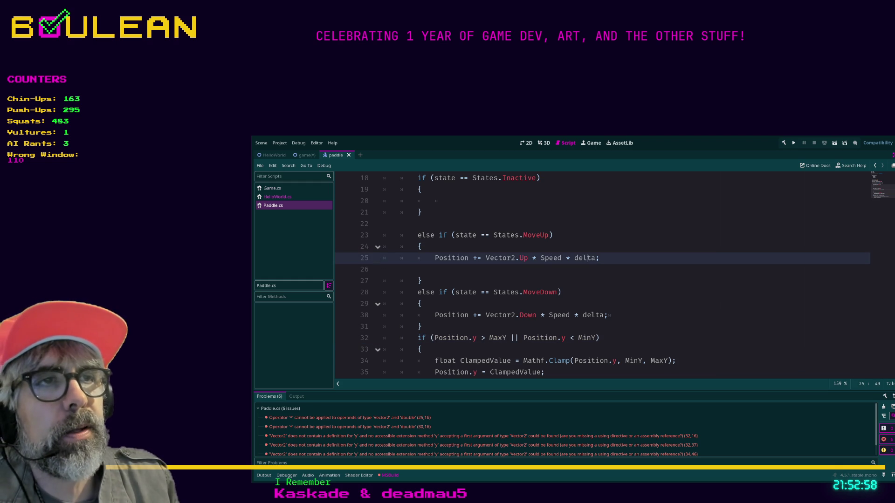
{"action": "left_click", "coordinate": [539, 293]}
{"action": "left_click", "coordinate": [438, 293]}
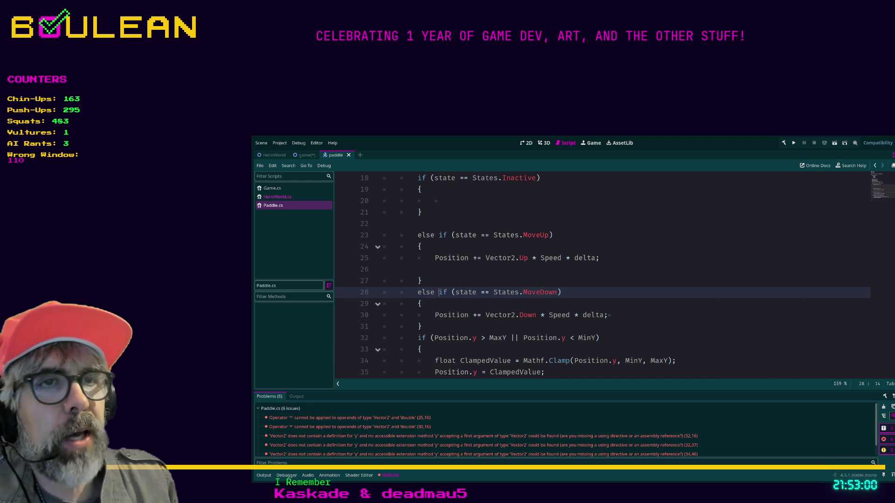
{"action": "scroll", "coordinate": [601, 275], "scroll_direction": "down", "scroll_amount": 2}
{"action": "left_click", "coordinate": [399, 331]}
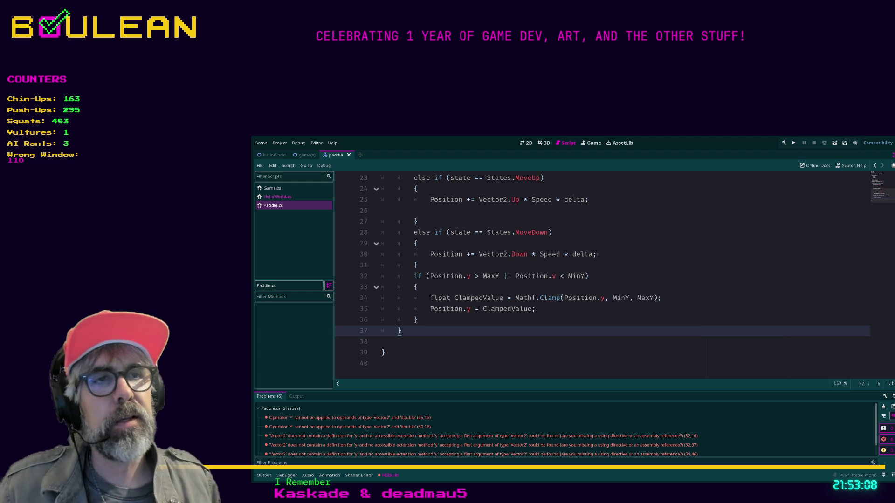
{"action": "scroll", "coordinate": [601, 275], "scroll_direction": "up", "scroll_amount": 2}
{"action": "scroll", "coordinate": [601, 275], "scroll_direction": "up", "scroll_amount": 4}
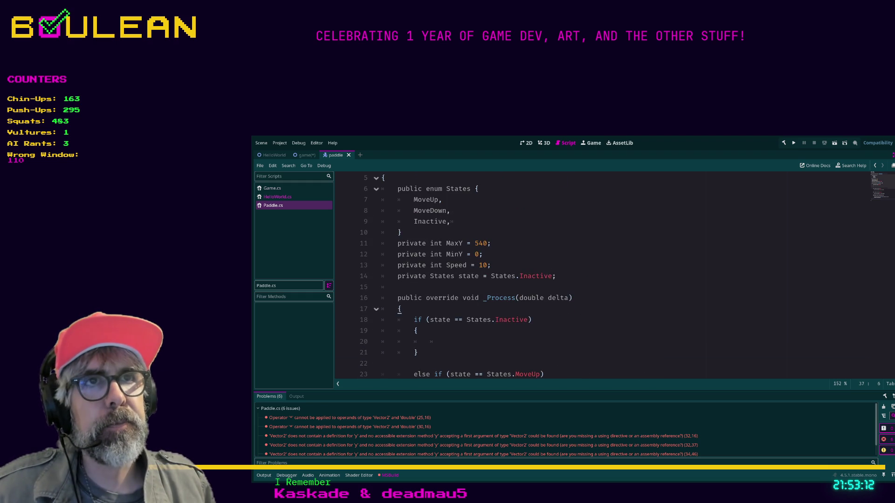
Review the closing braces of the Inactive, MoveUp and MoveDown blocks and select lines 21–27
{"action": "scroll", "coordinate": [601, 275], "scroll_direction": "up", "scroll_amount": 1}
{"action": "scroll", "coordinate": [602, 275], "scroll_direction": "down", "scroll_amount": 3}
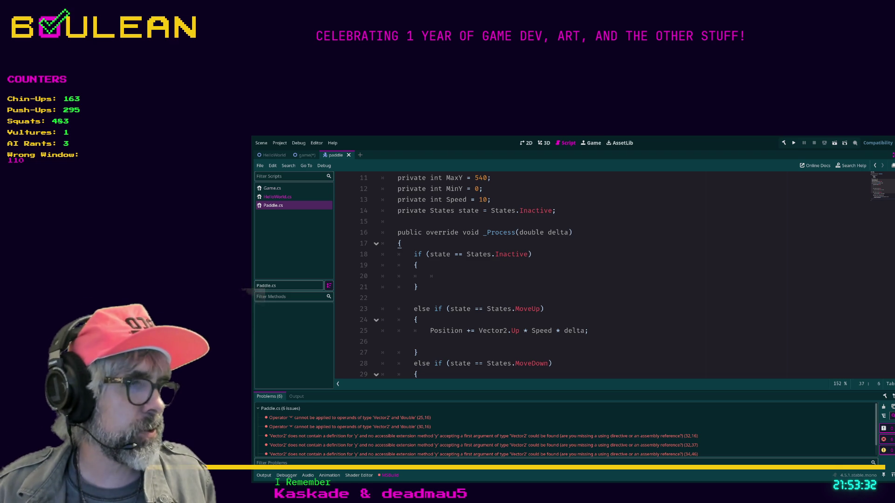
{"action": "left_click", "coordinate": [417, 287]}
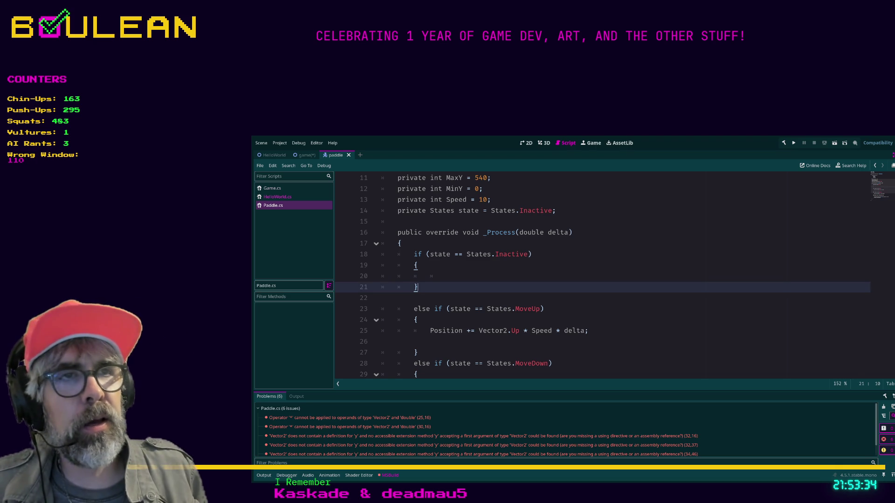
{"action": "scroll", "coordinate": [601, 275], "scroll_direction": "up", "scroll_amount": 4}
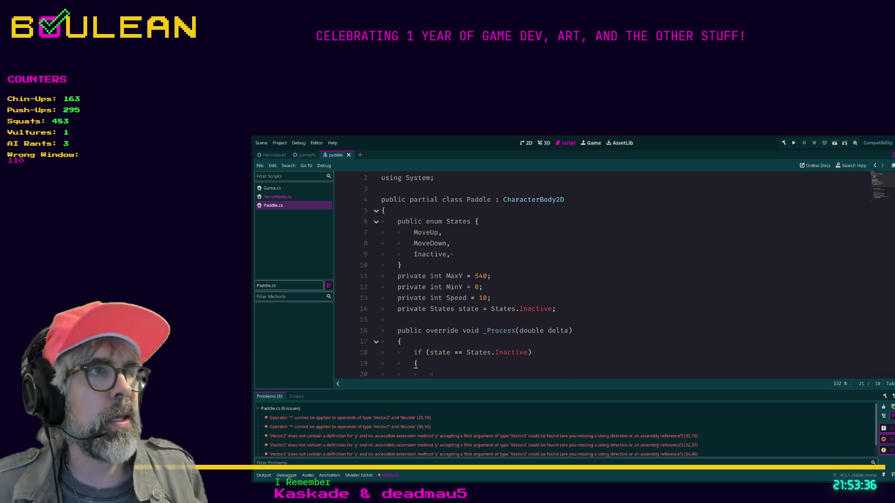
{"action": "scroll", "coordinate": [601, 275], "scroll_direction": "down", "scroll_amount": 5}
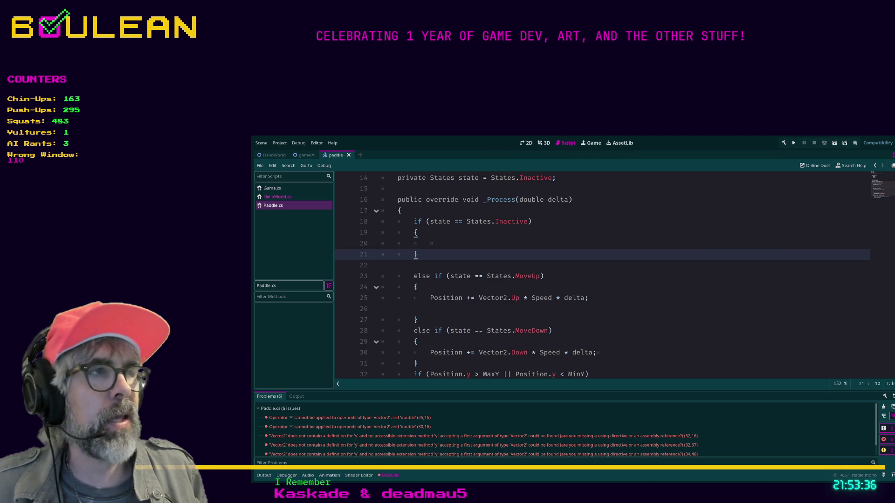
{"action": "left_click", "coordinate": [418, 320]}
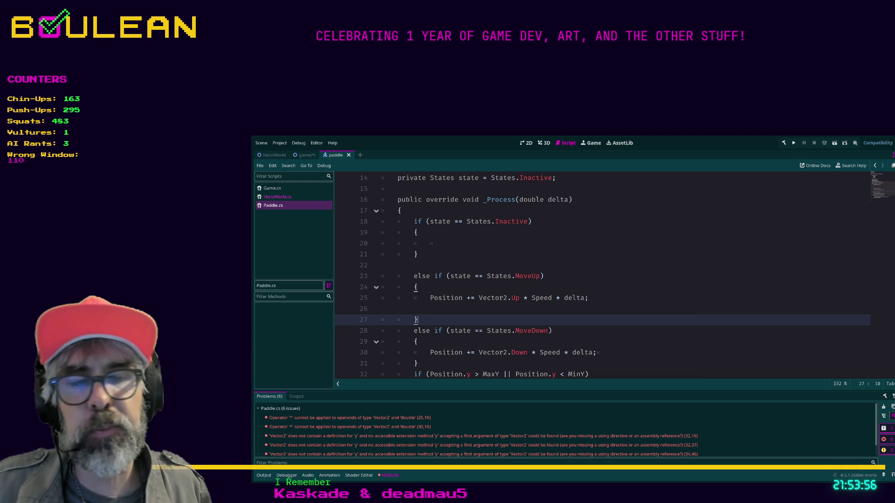
{"action": "left_click", "coordinate": [416, 364]}
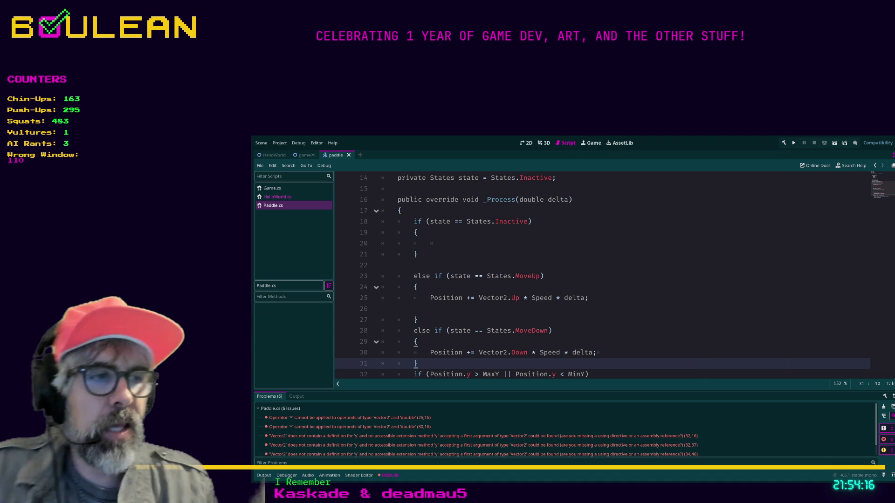
{"action": "mouse_move", "coordinate": [418, 319]}
{"action": "left_mouse_down"}
{"action": "mouse_move", "coordinate": [420, 254]}
{"action": "mouse_move", "coordinate": [452, 222]}
{"action": "left_mouse_up"}
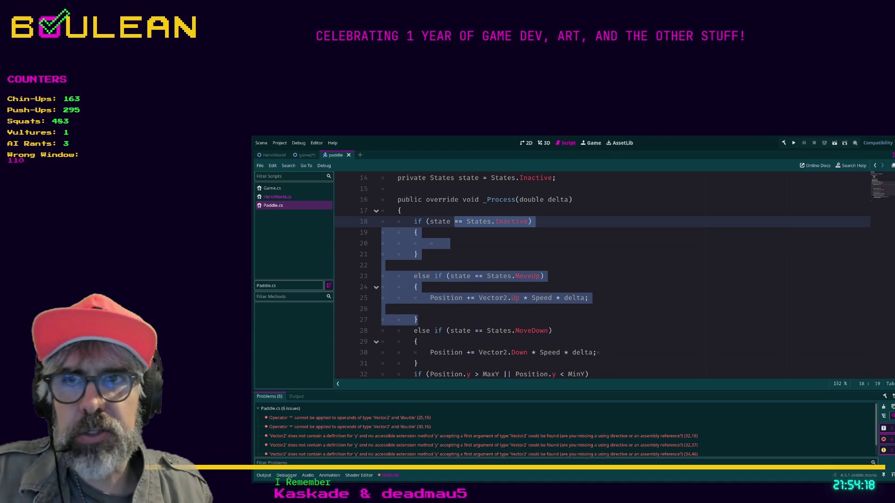
{"action": "left_click", "coordinate": [381, 309]}
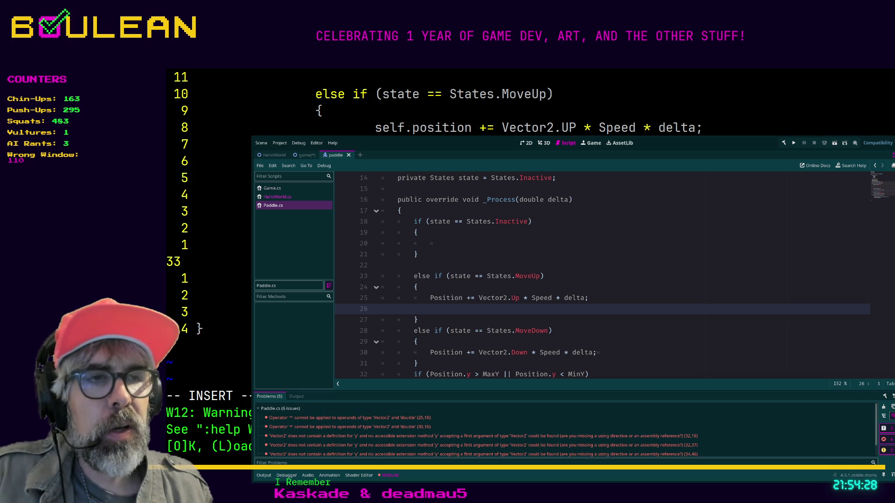
{"action": "left_click", "coordinate": [418, 319]}
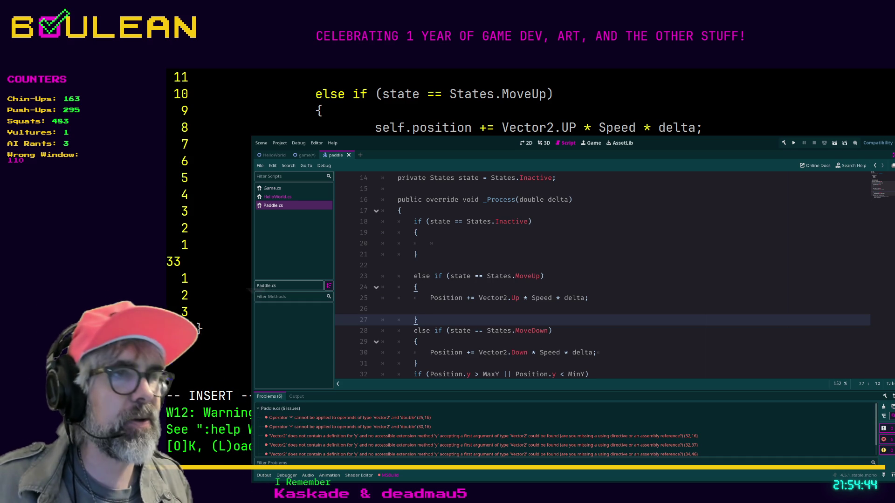
{"action": "left_click", "coordinate": [416, 363]}
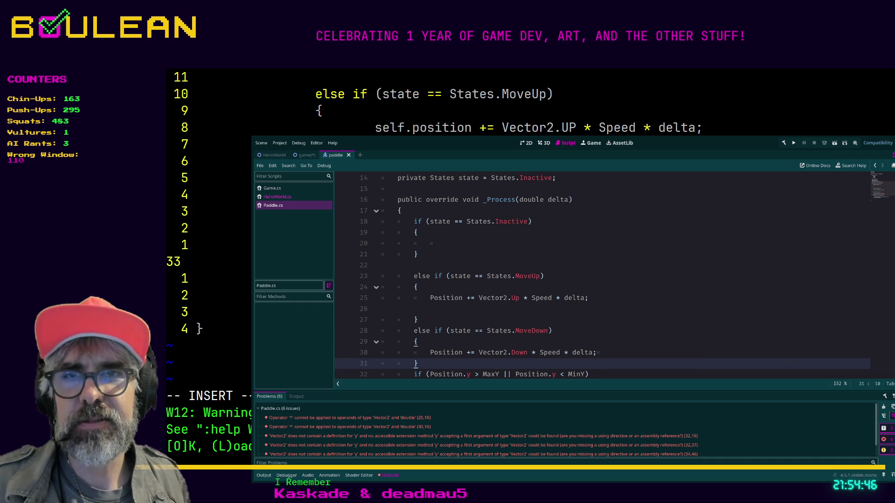